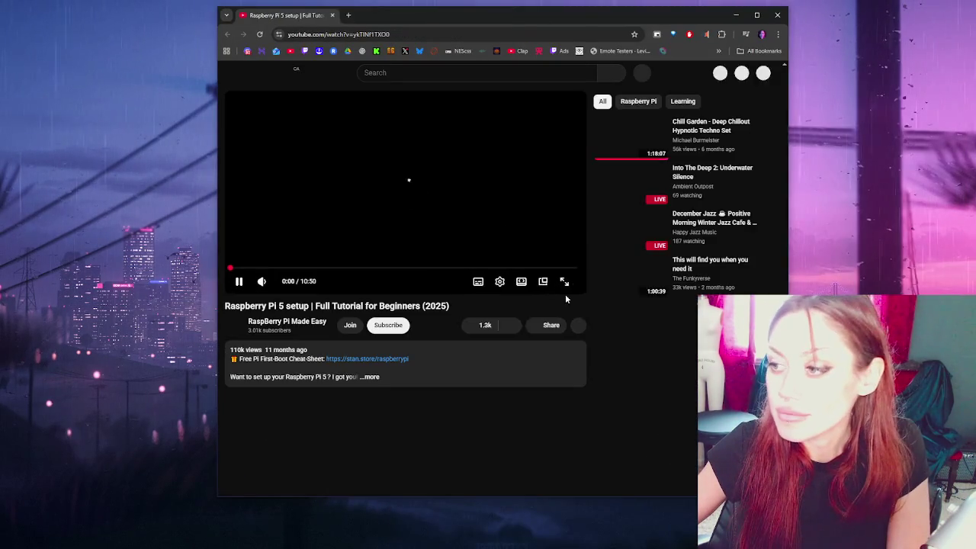
Step: Play the 'Raspberry Pi 5 setup | Full Tutorial for Beginners (2025)' video full screen
click(565, 282)
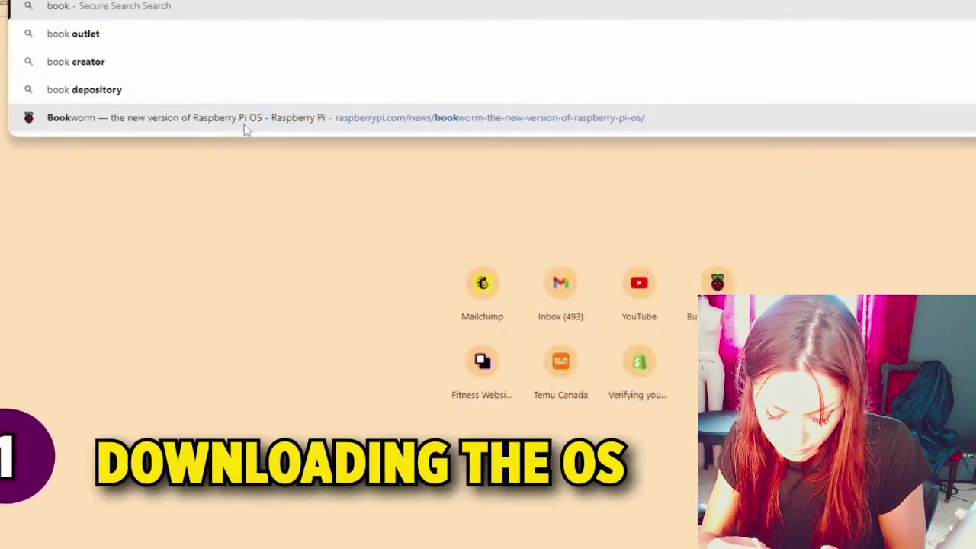
Step: Open the Bookworm release article and read down through it
click(245, 126)
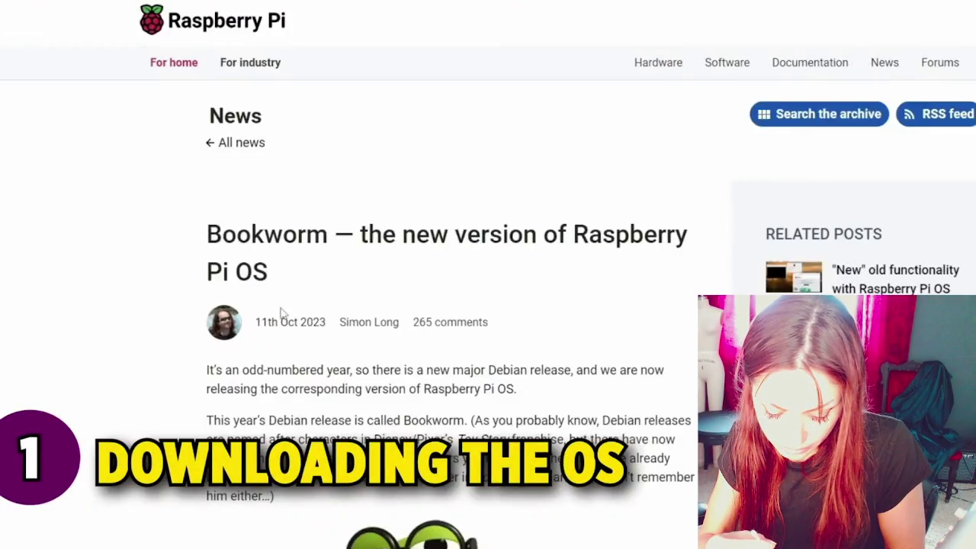
scroll(280, 312, down, 7)
scroll(450, 305, down, 20)
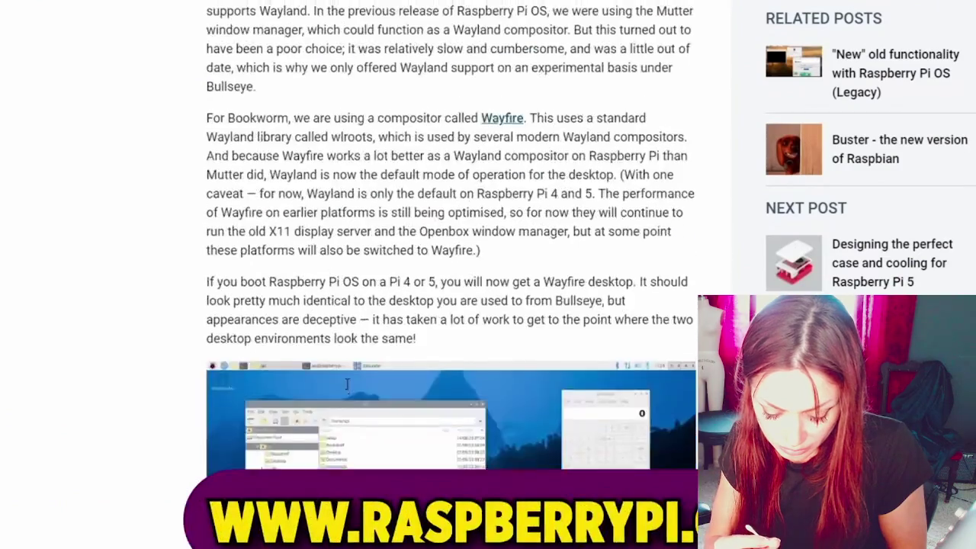
scroll(347, 389, down, 20)
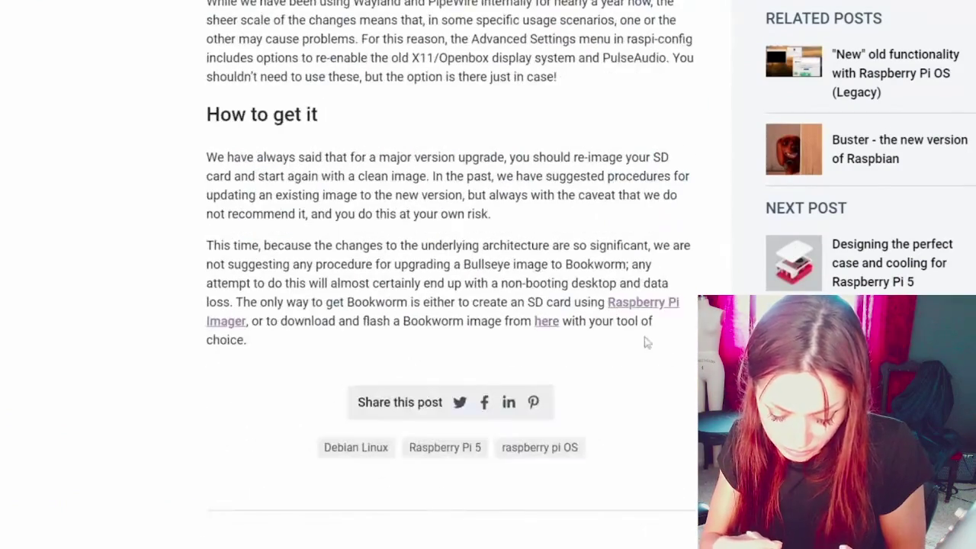
Step: Go to the Raspberry Pi Imager downloads for Windows, macOS and Ubuntu
click(624, 305)
scroll(511, 385, down, 5)
scroll(513, 386, down, 3)
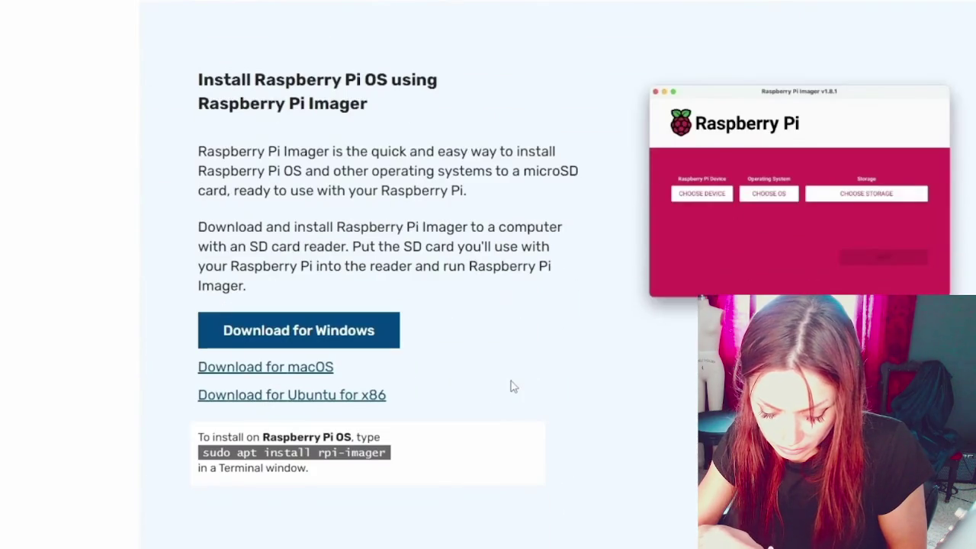
scroll(511, 386, down, 1)
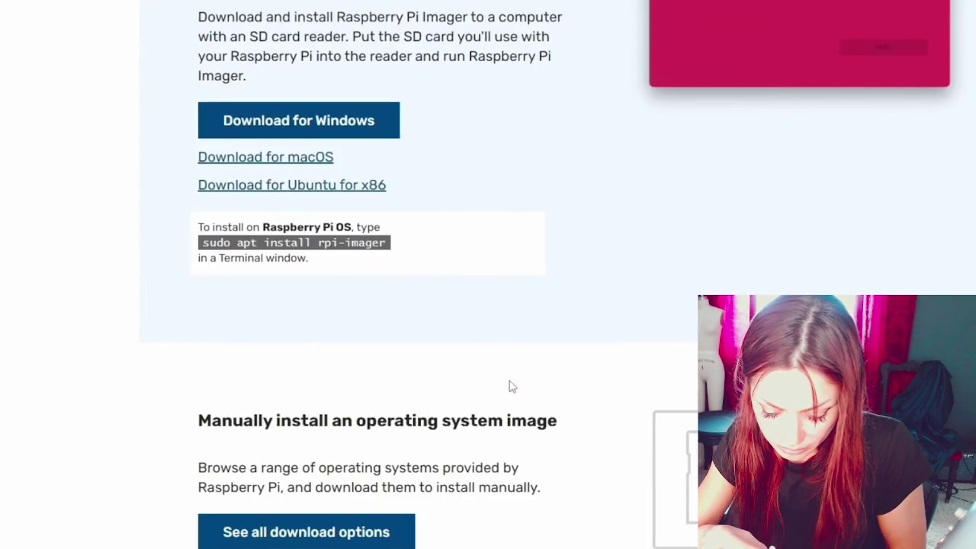
scroll(475, 322, up, 1)
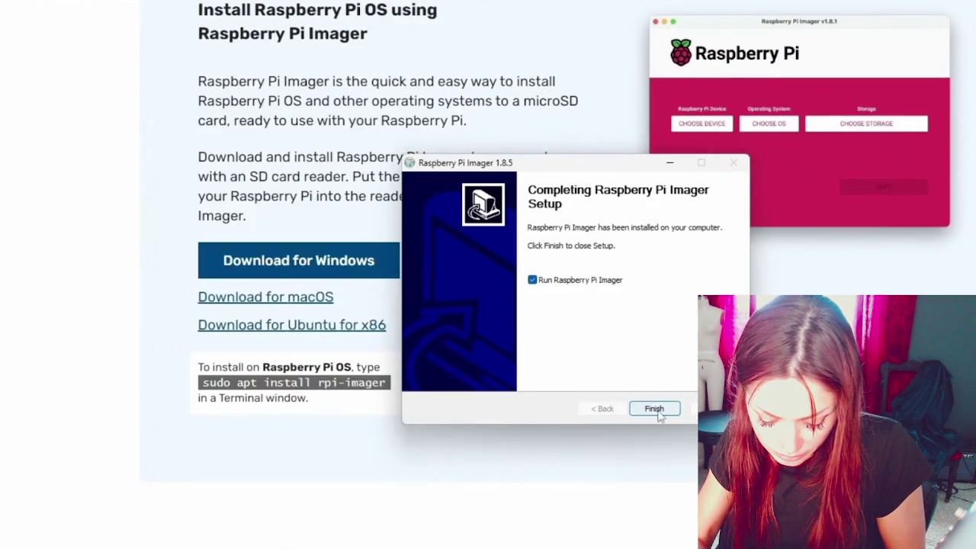
Step: Close the Imager installer and choose Raspberry Pi OS (64-bit) with the USB storage
click(659, 413)
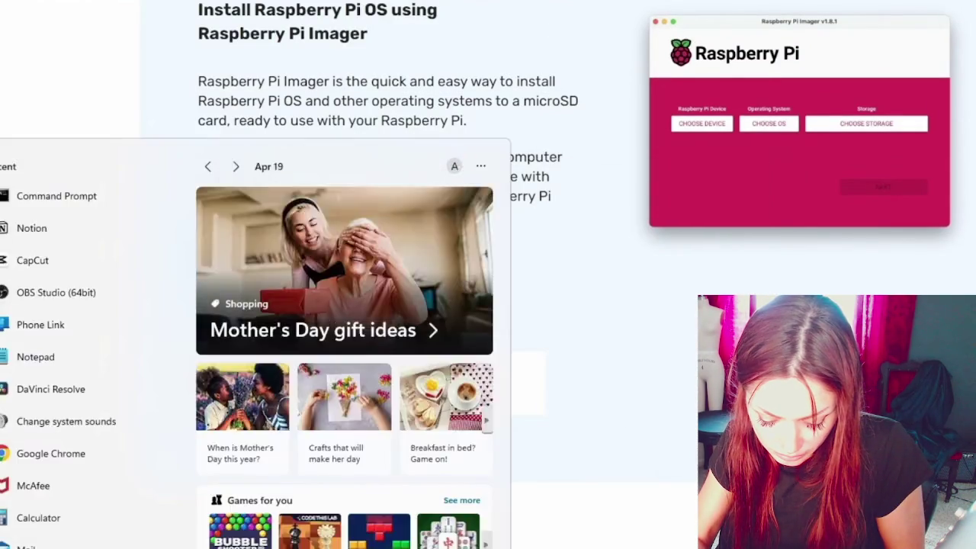
drag(584, 146, 658, 86)
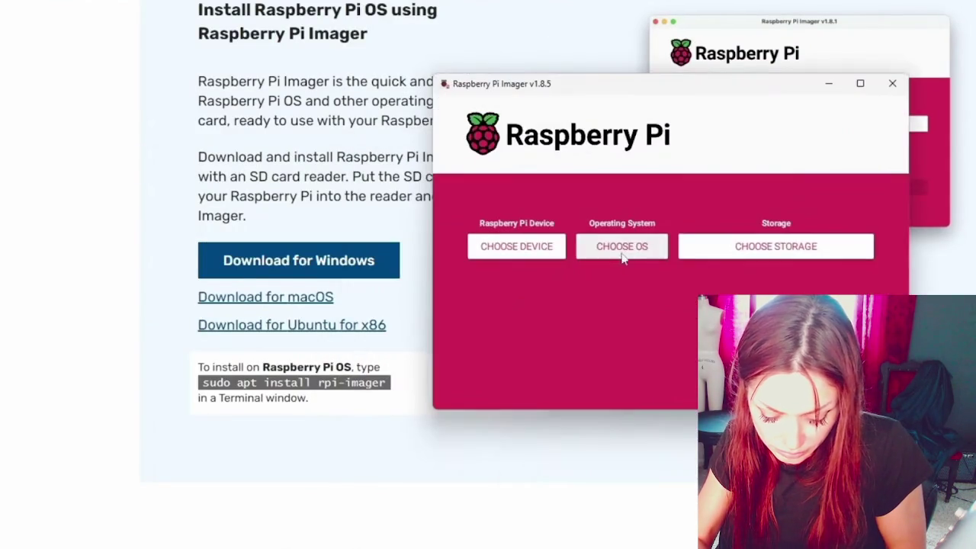
click(623, 246)
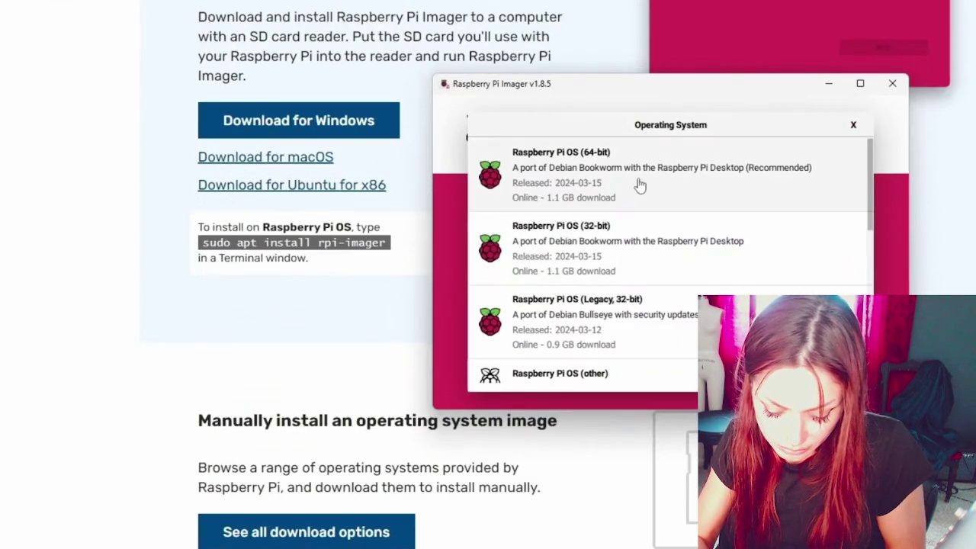
click(780, 187)
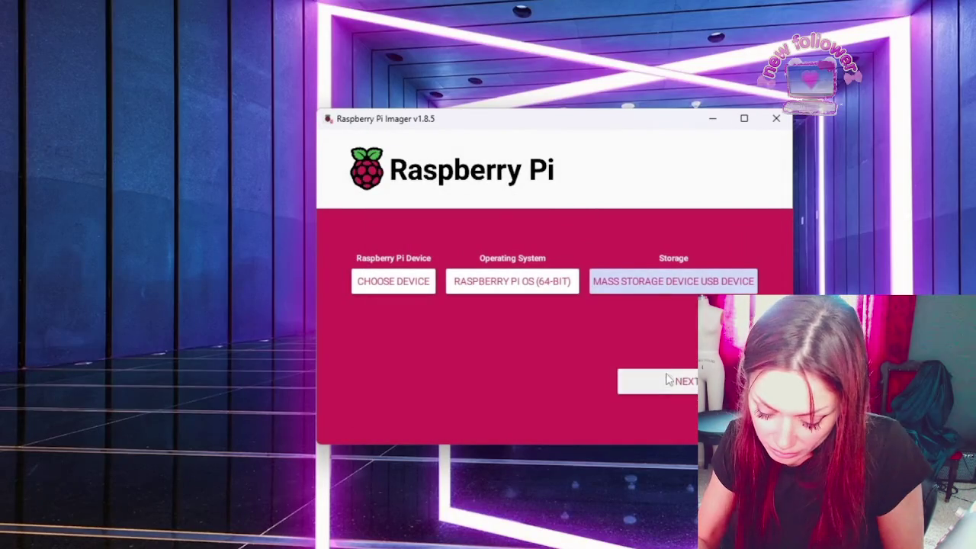
click(667, 380)
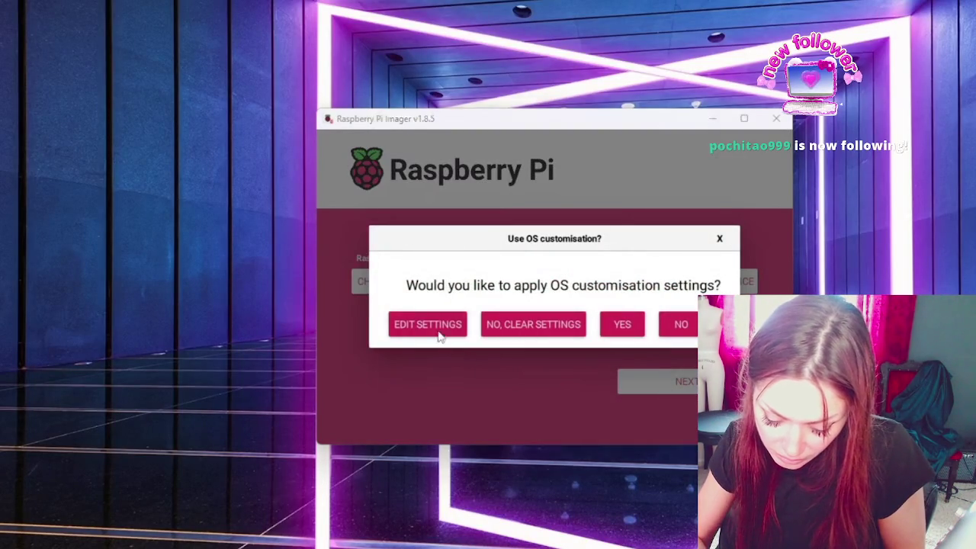
Step: Customise the OS with a username and Wi-Fi country CA, and save
click(435, 330)
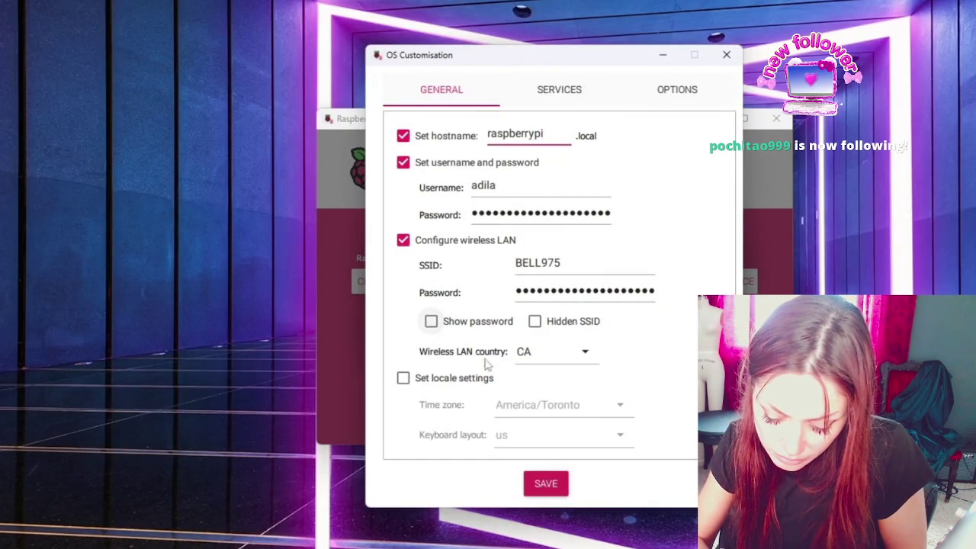
click(500, 186)
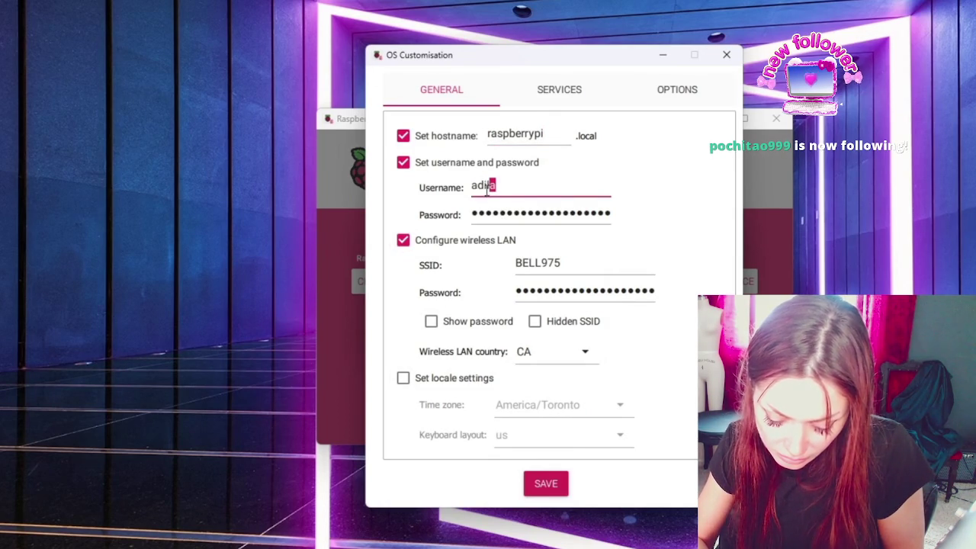
click(487, 189)
click(586, 353)
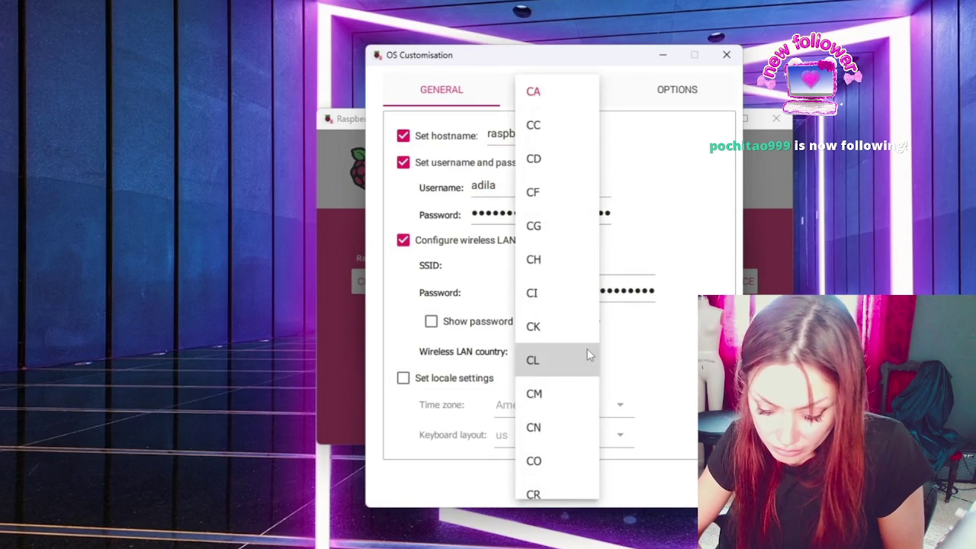
click(663, 356)
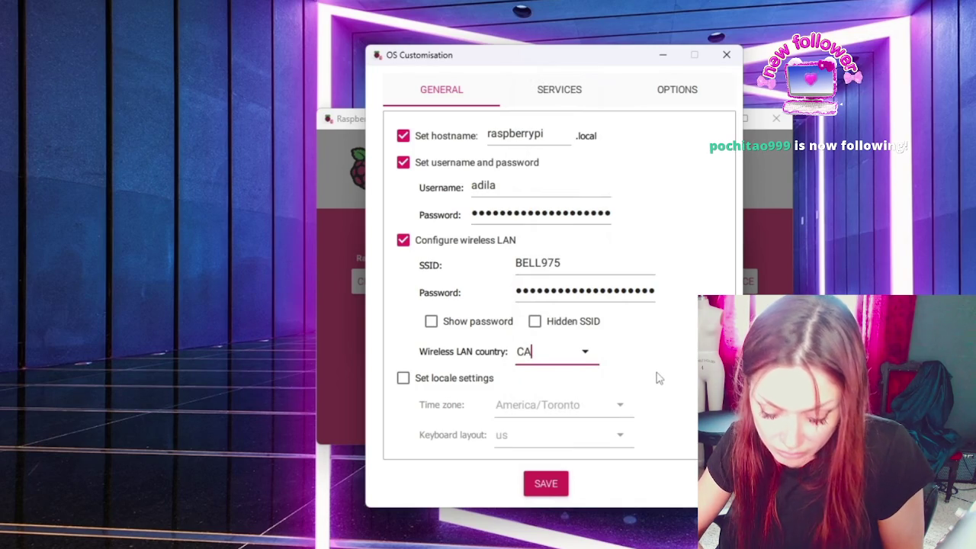
click(547, 482)
Step: Apply the customisation, erase the card and write the image to completion
click(637, 331)
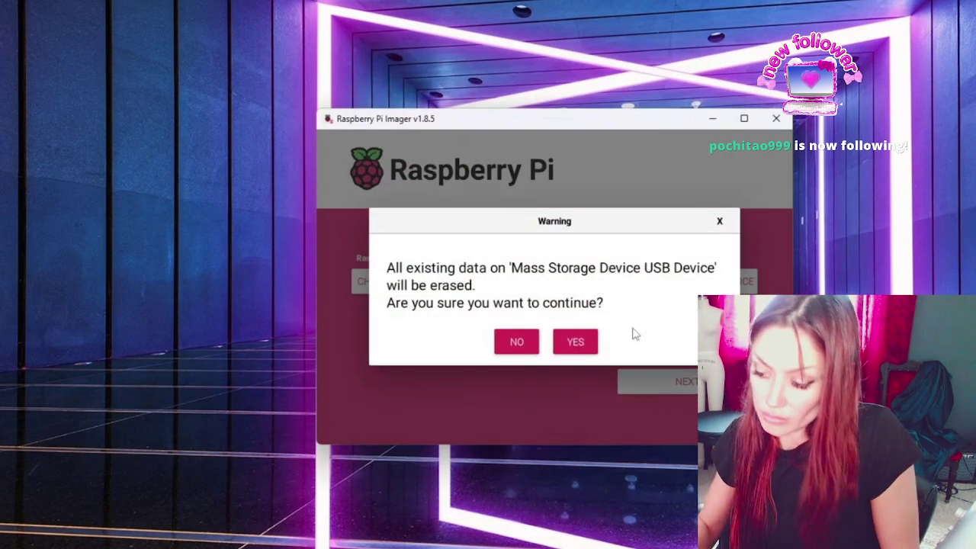
click(587, 341)
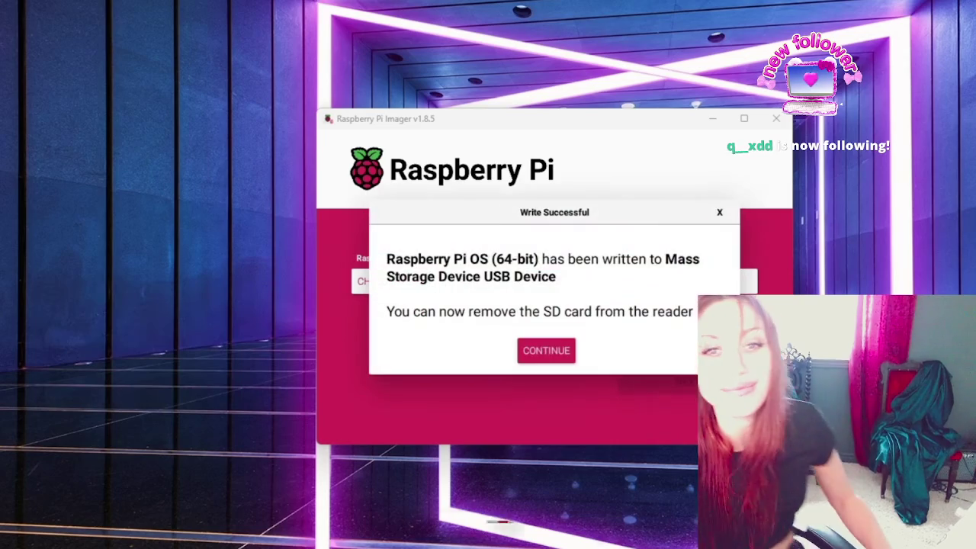
click(553, 349)
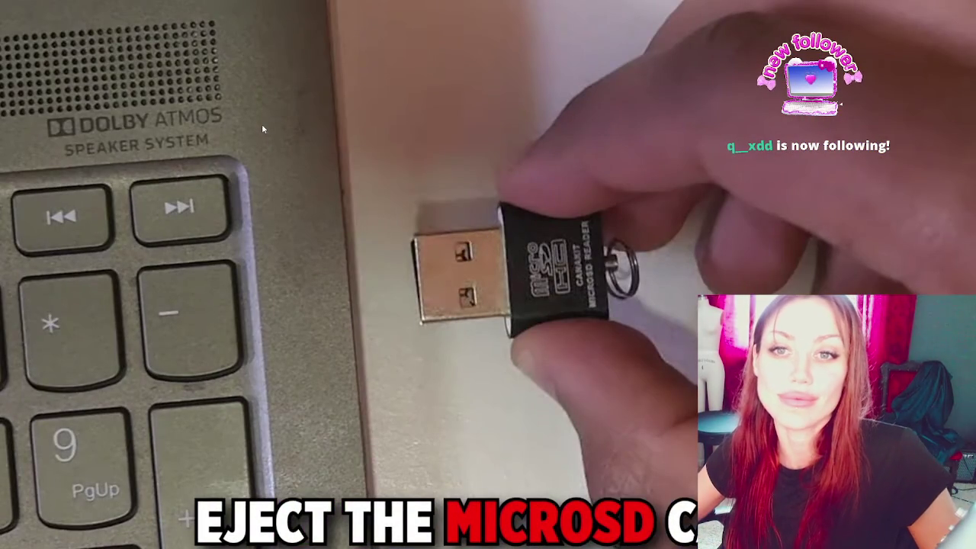
Step: Reapply the customisation with Wi-Fi country CA and rewrite Raspberry Pi OS (64-bit)
click(159, 214)
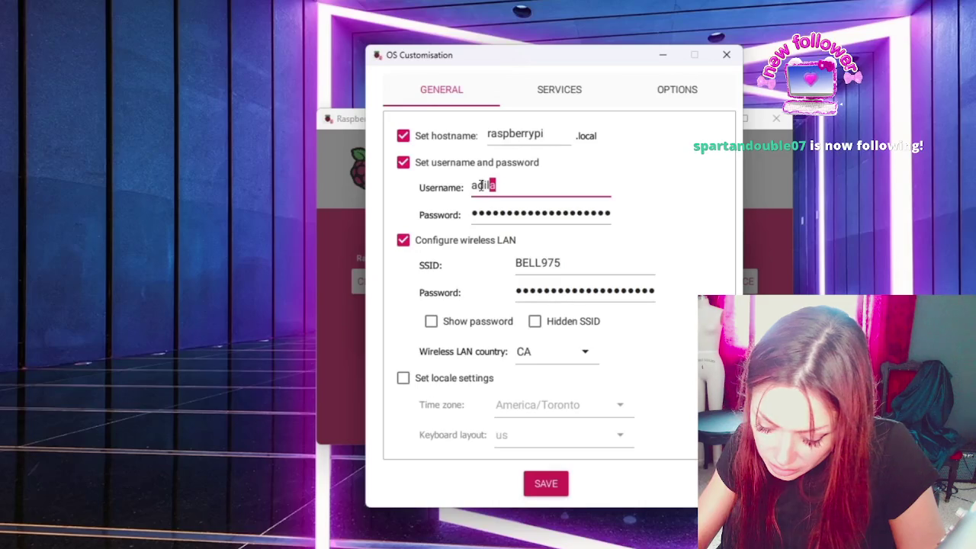
click(587, 353)
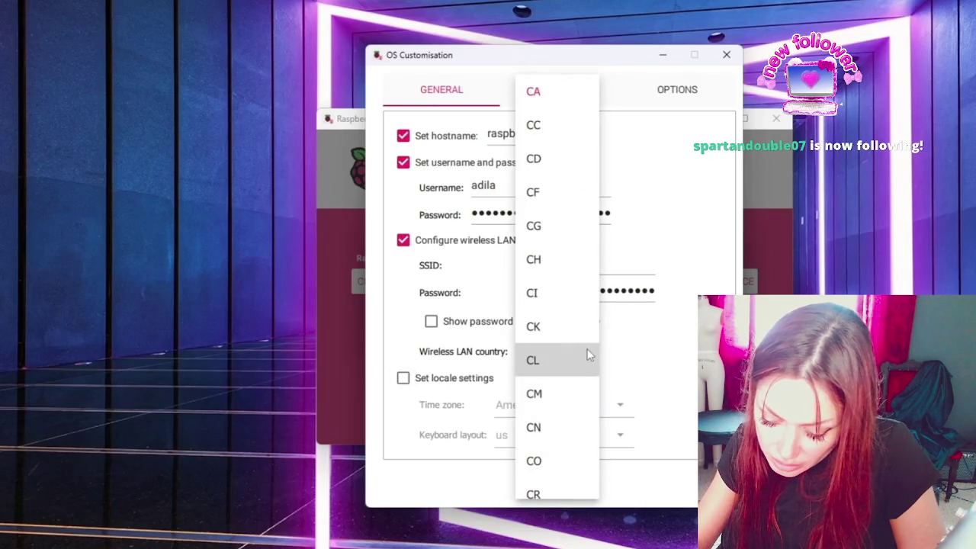
click(601, 353)
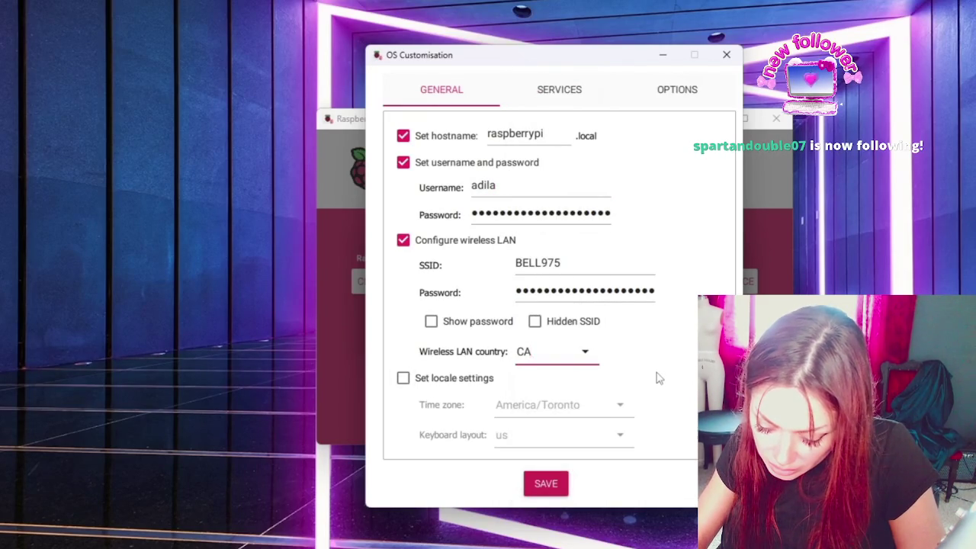
click(546, 484)
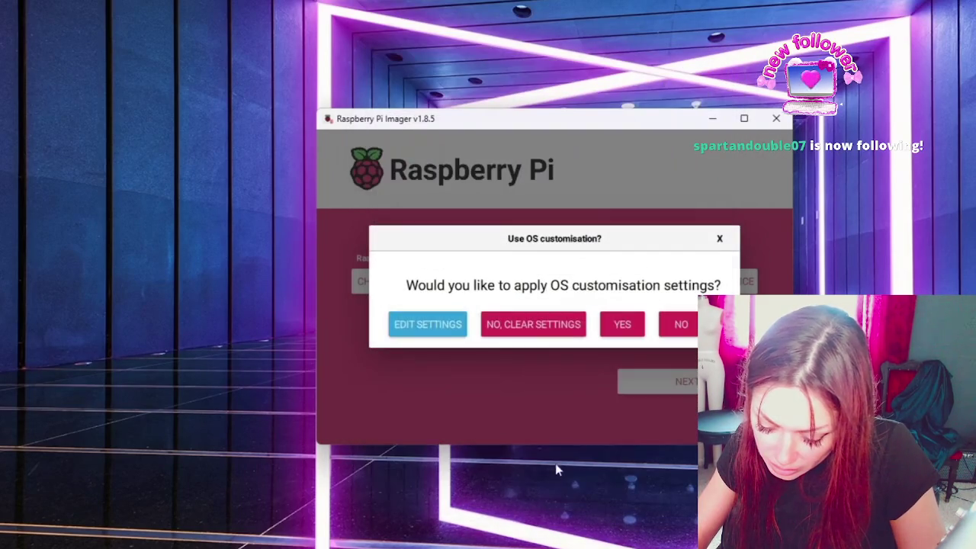
click(633, 329)
click(581, 341)
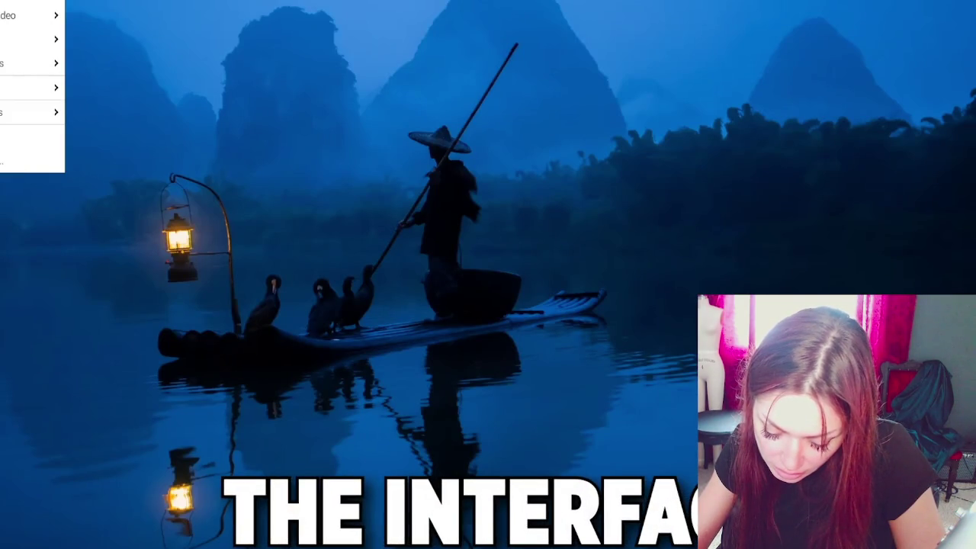
Step: Open Raspberry Pi Configuration's locale settings and view the country list
mouse_move(3, 117)
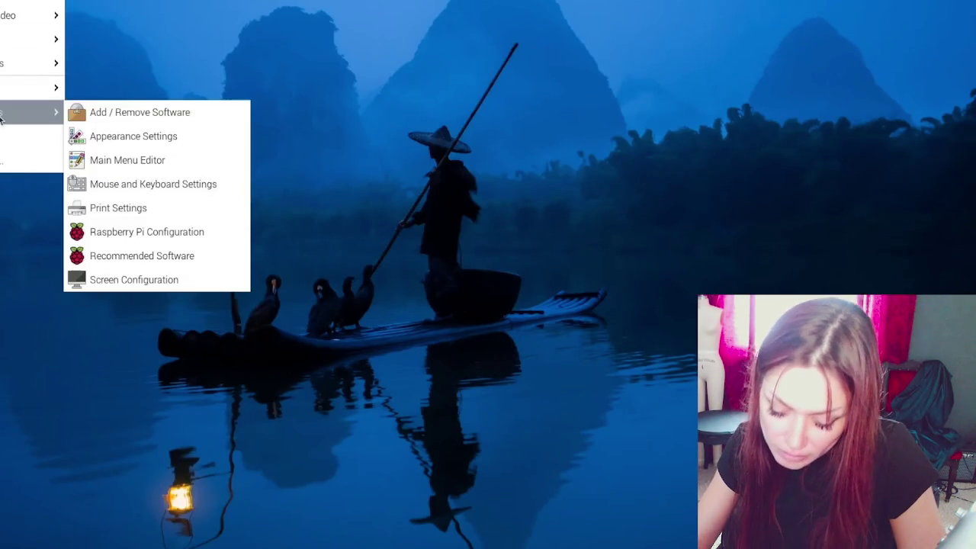
click(121, 236)
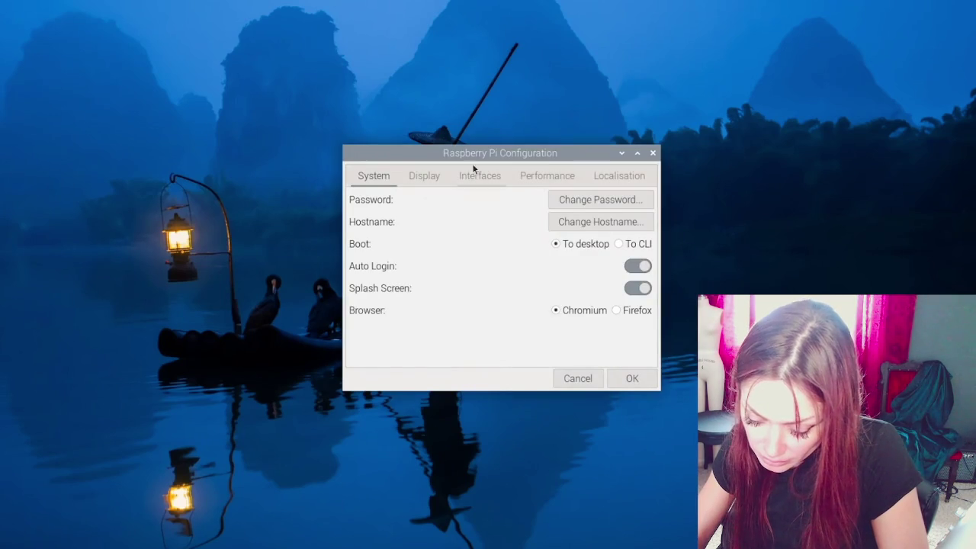
drag(517, 152, 371, 130)
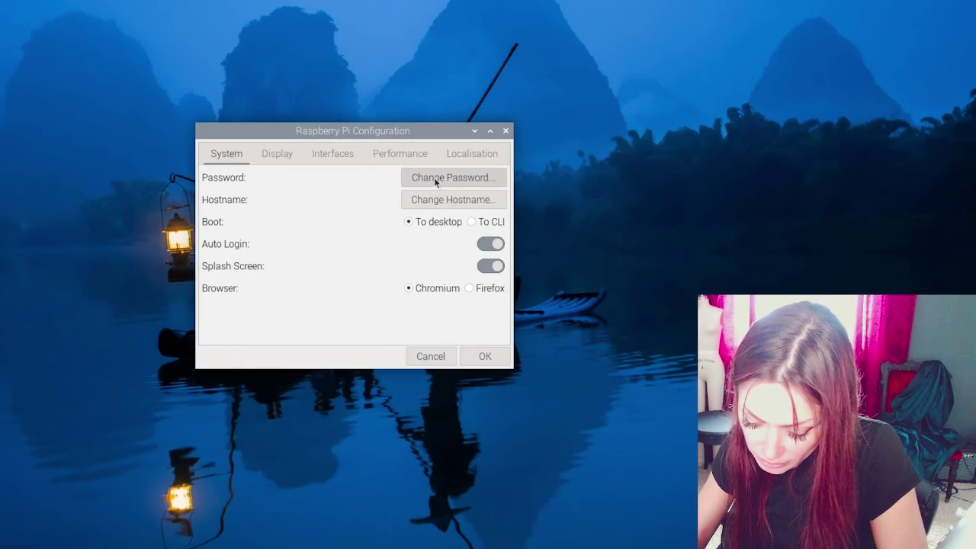
click(472, 153)
click(467, 178)
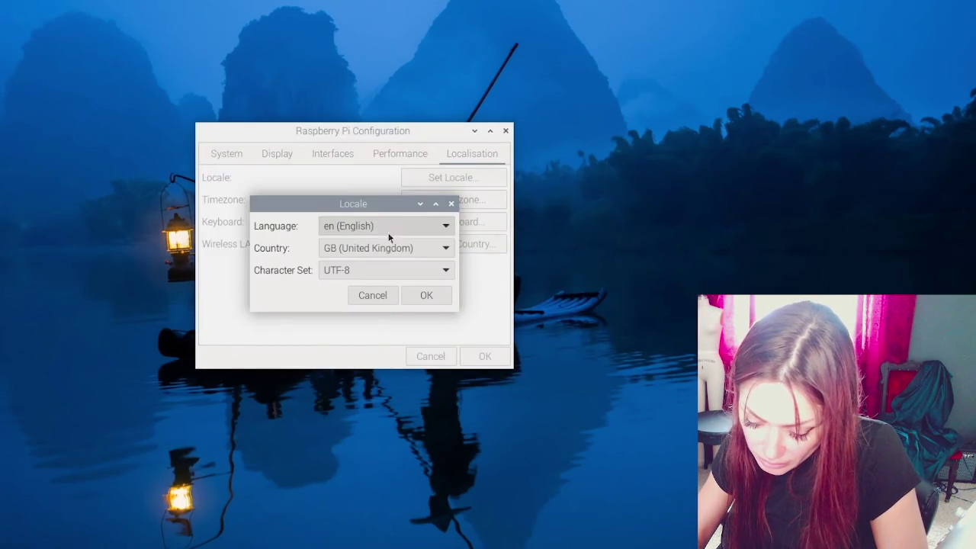
click(450, 249)
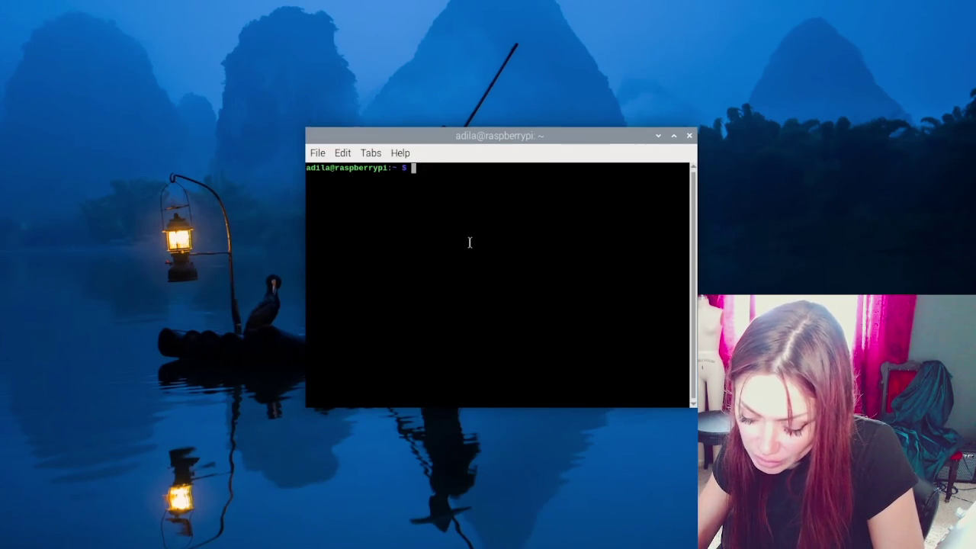
Step: Run sudo raspi-config and browse its System and Localisation options
text(sud)
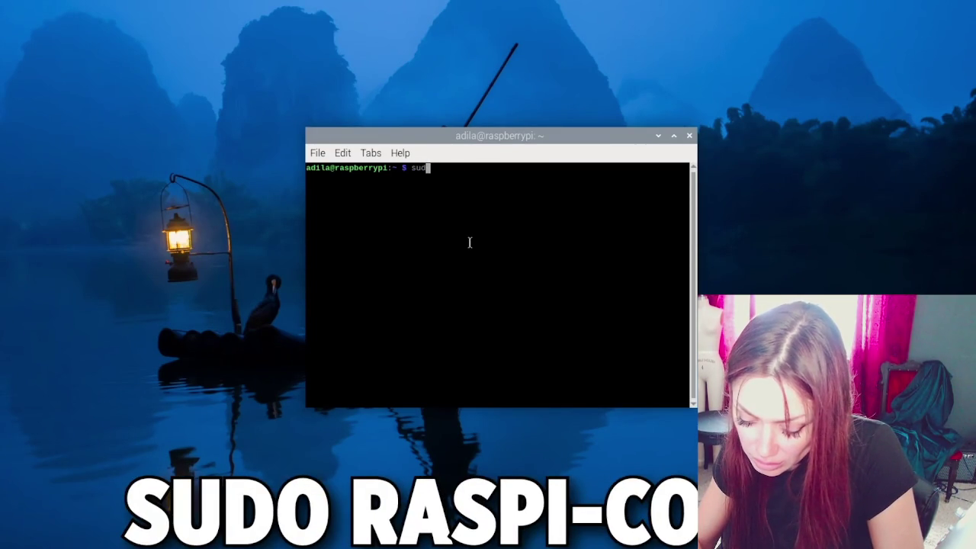
text(o raspi-config)
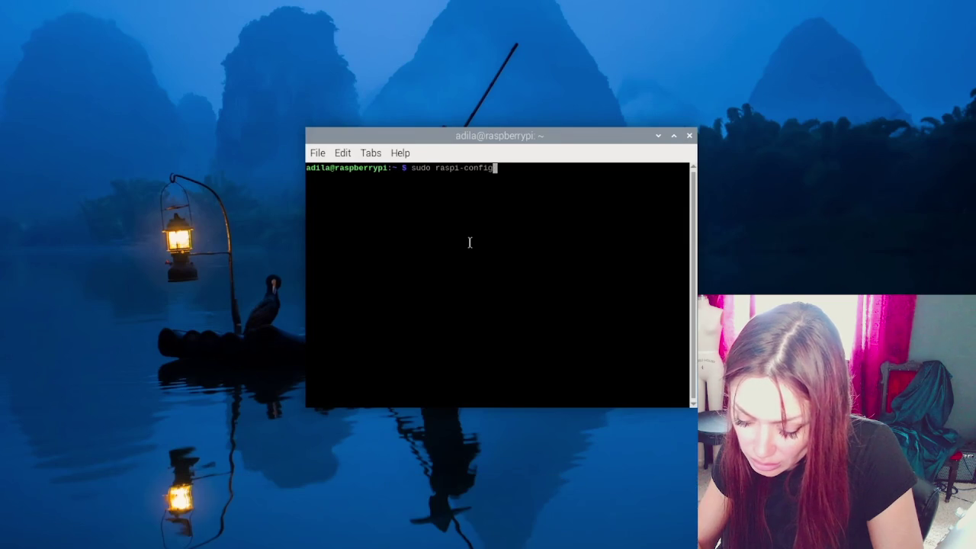
key(Return)
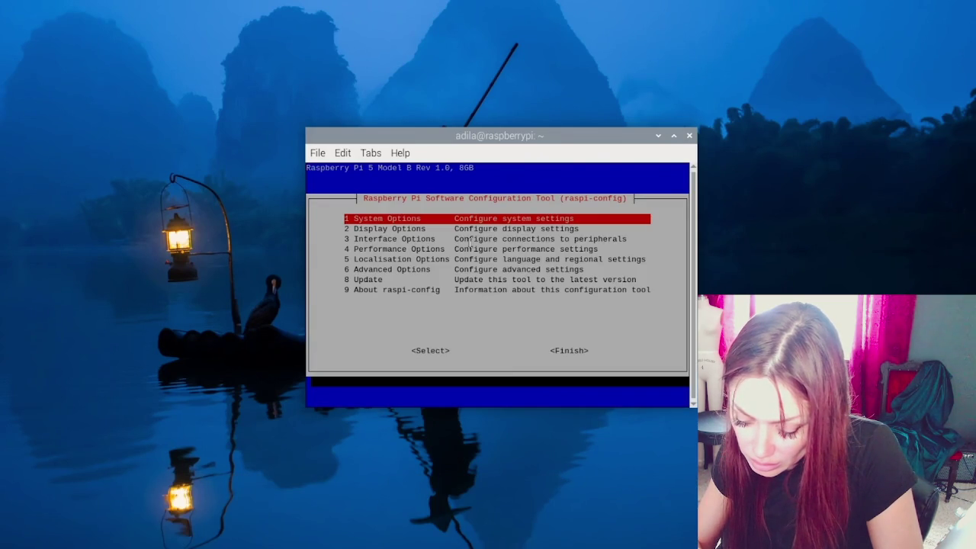
key(Return)
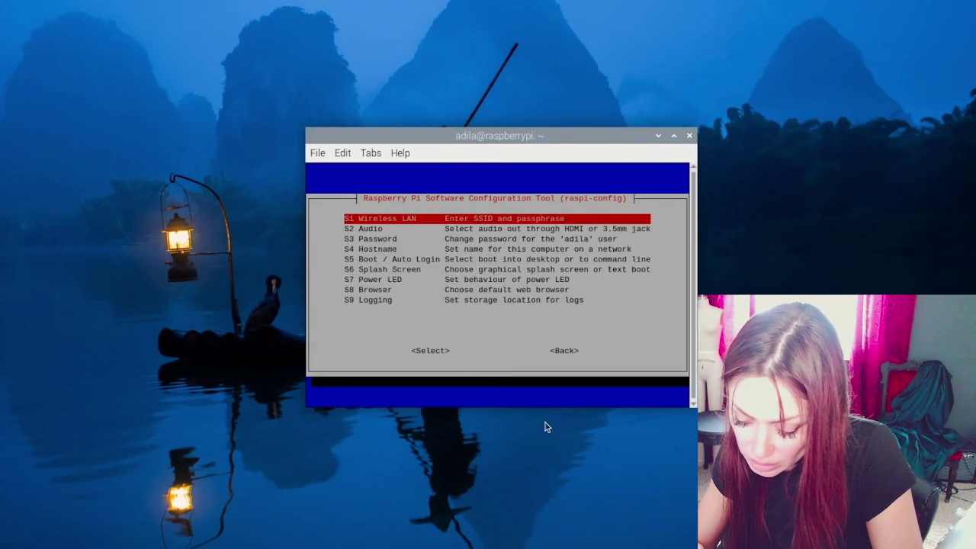
key(Escape)
key(Down)
key(Down)
key(Down)
key(Return)
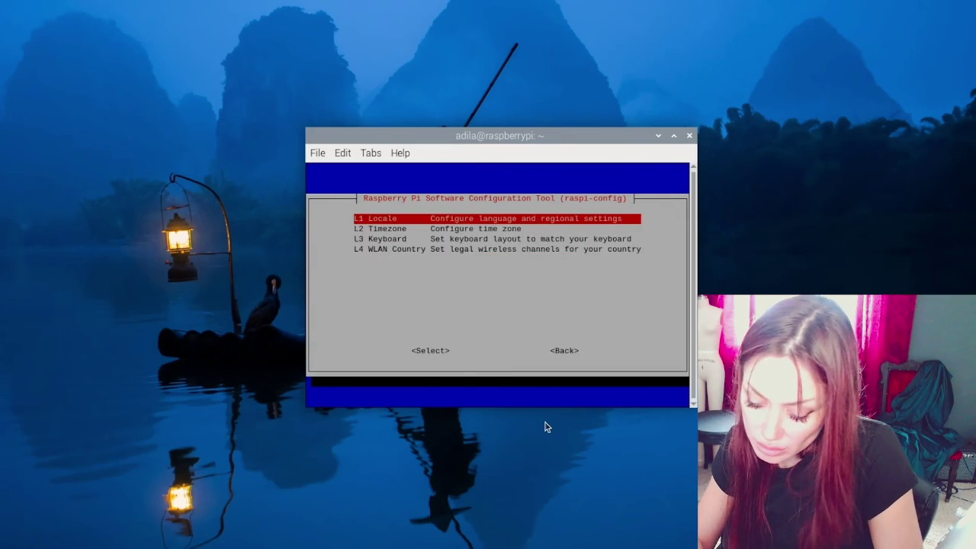
key(Escape)
Step: Open the Wireless LAN SSID prompt and cancel it without changes
key(Return)
key(Return)
key(Tab)
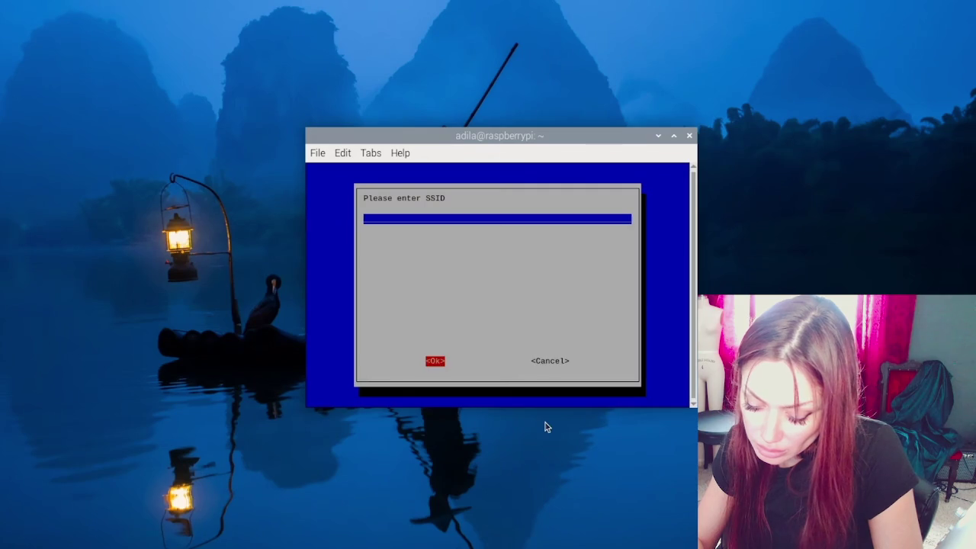
key(Tab)
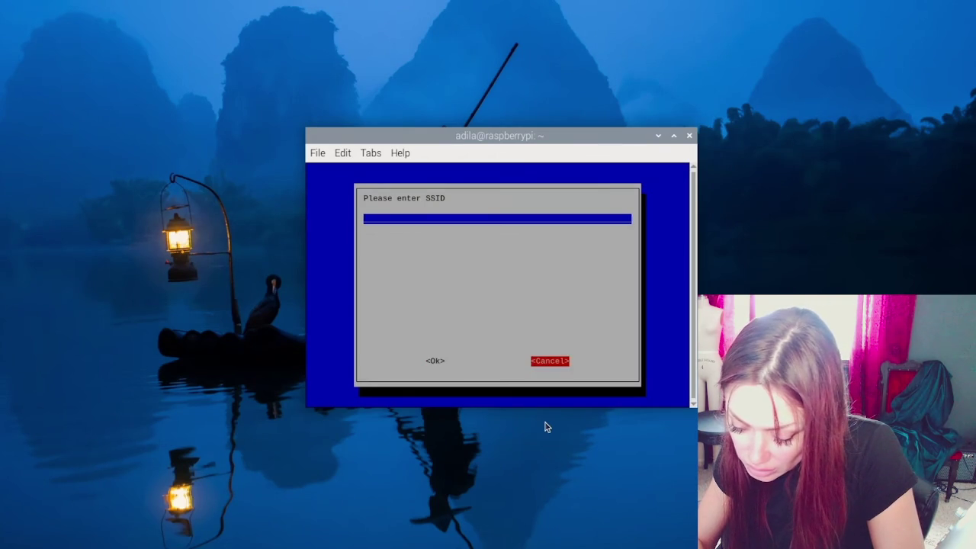
key(Return)
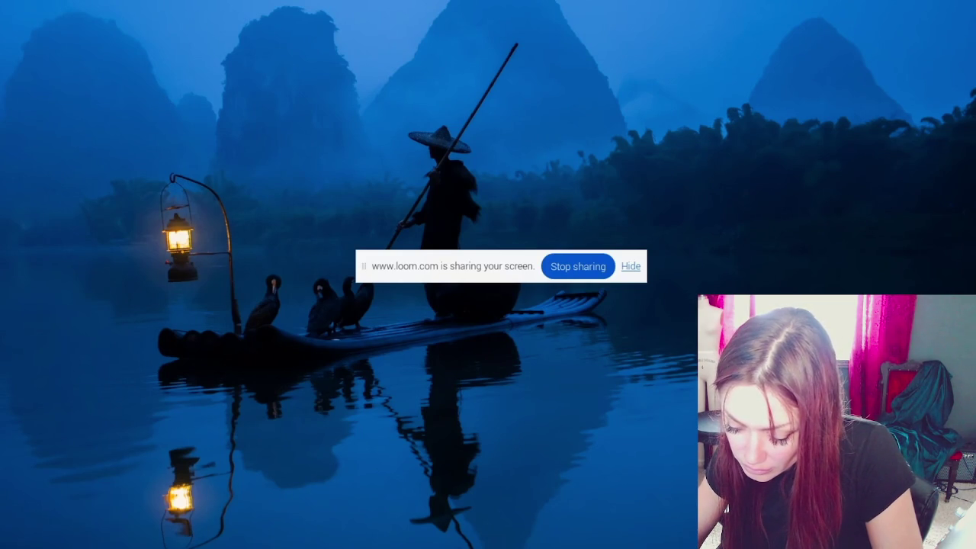
Step: Launch the web browser from the main menu
key(shift+F10)
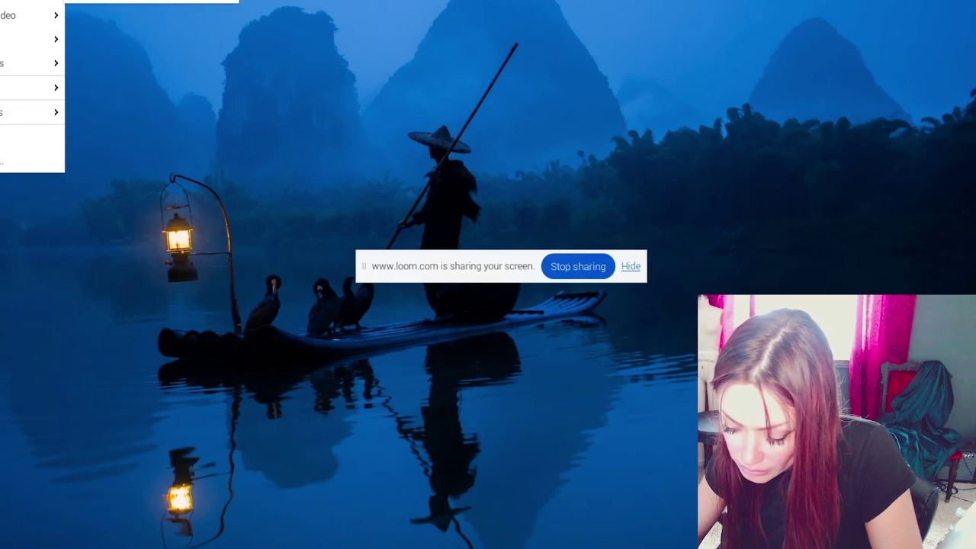
key(Right)
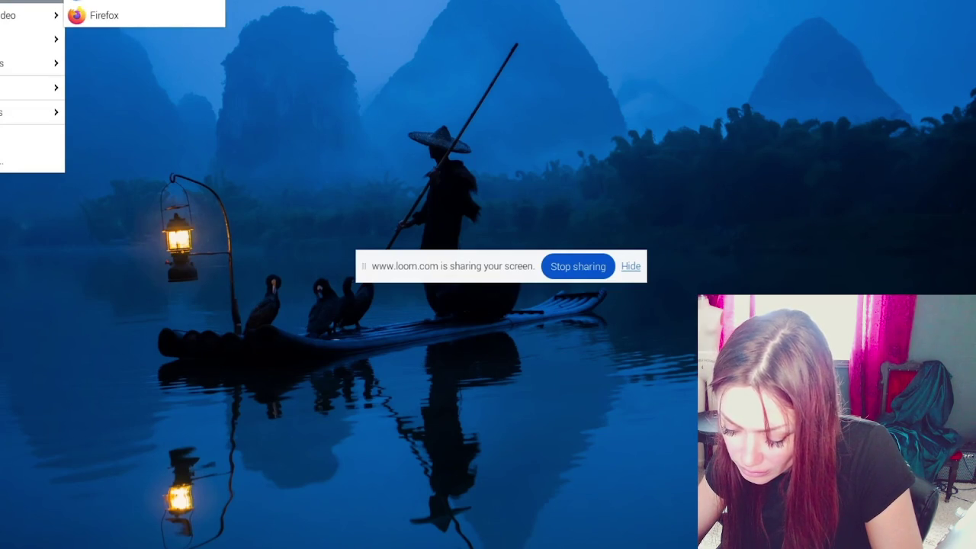
click(105, 14)
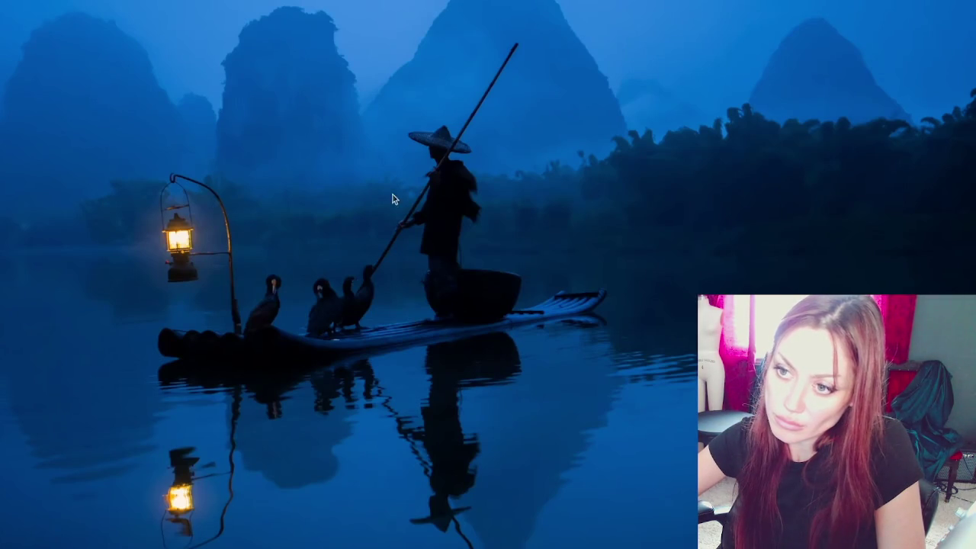
Step: Preview the lasers.jpg wallpaper in Appearance Settings, then bring up the Preferences menu
right_click(394, 199)
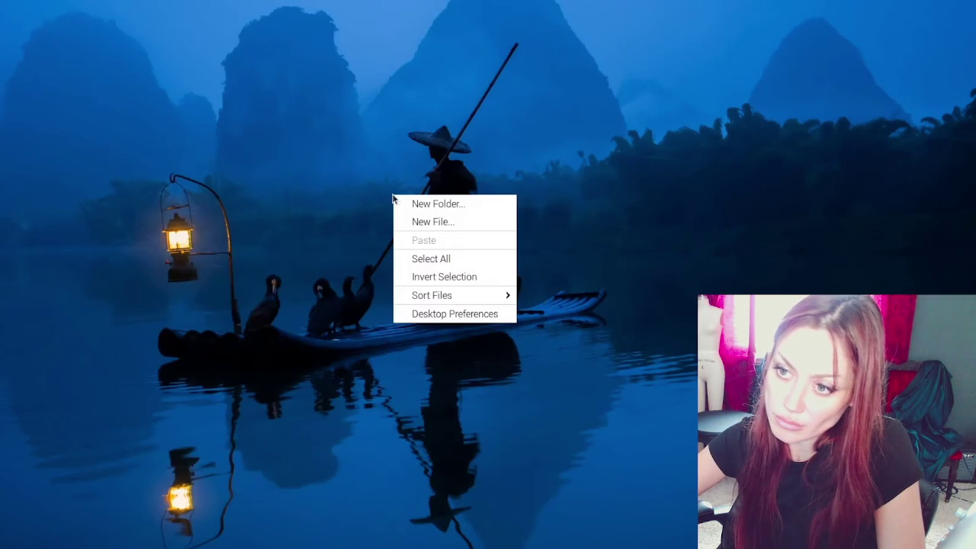
click(435, 315)
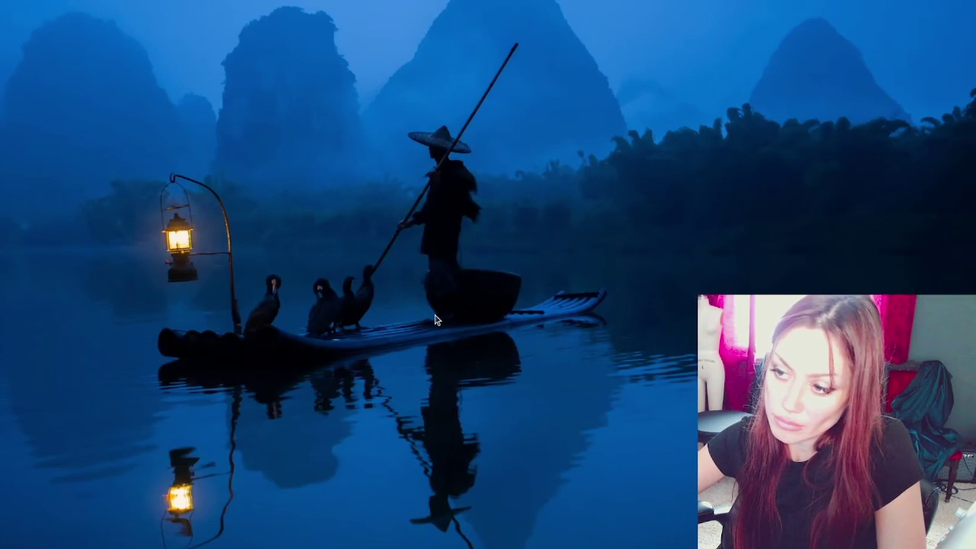
click(584, 245)
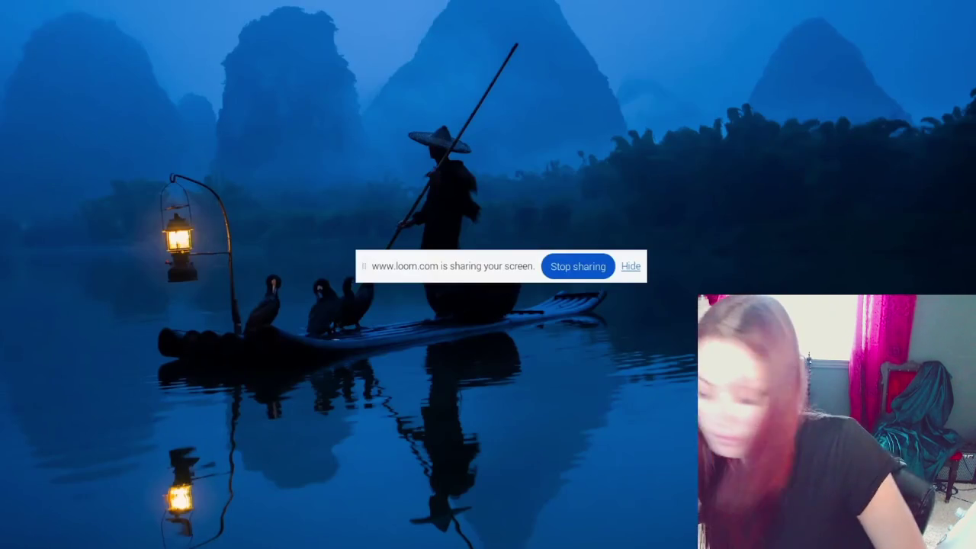
key(super)
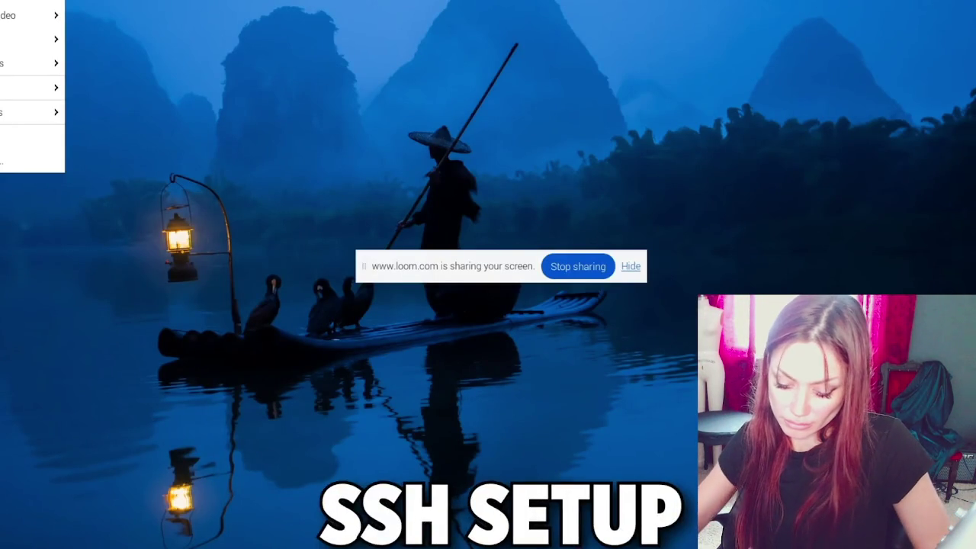
mouse_move(2, 116)
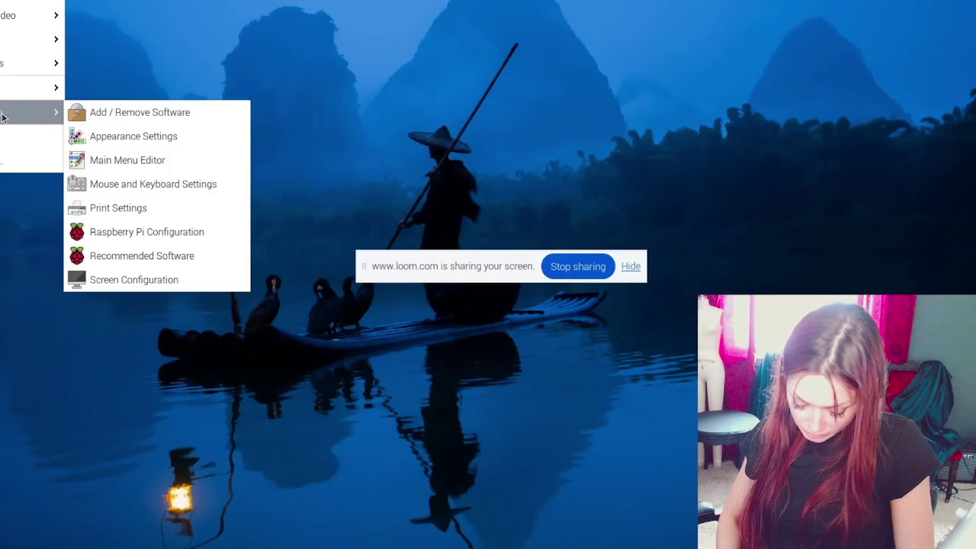
Step: Enable SSH and VNC on the Interfaces tab of Raspberry Pi Configuration
click(137, 241)
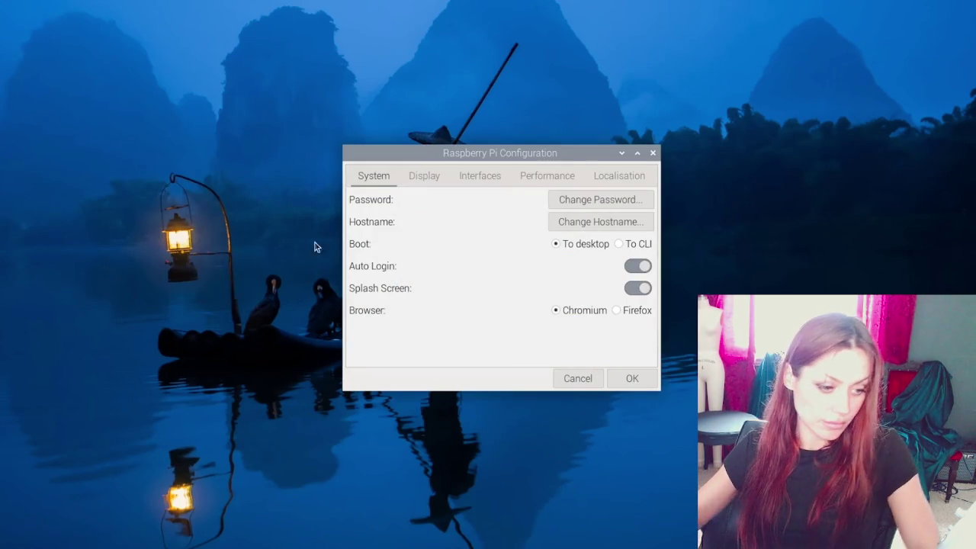
click(491, 175)
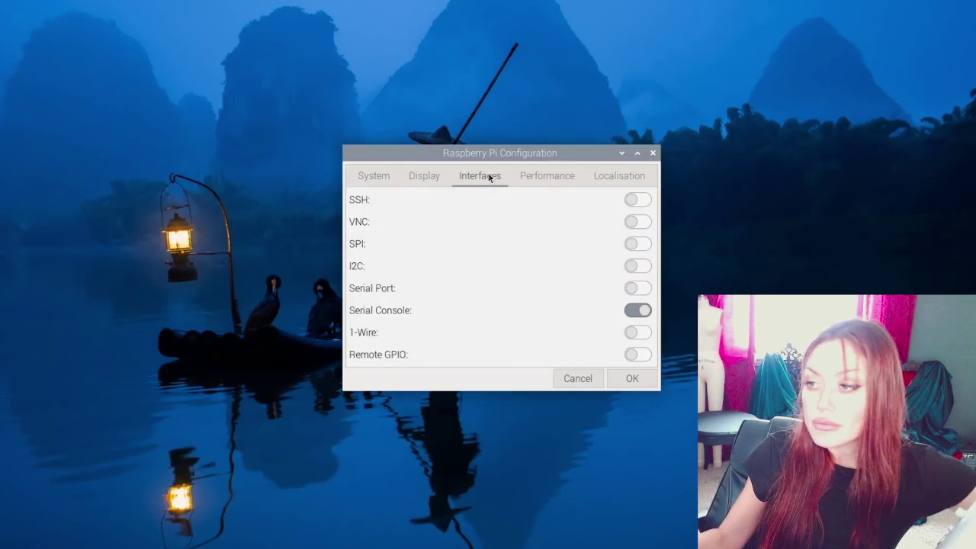
click(637, 200)
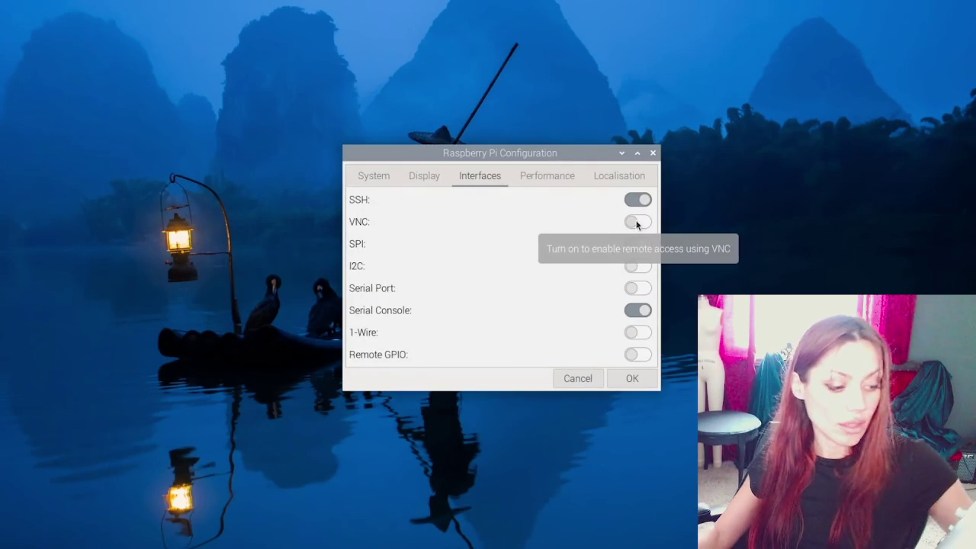
click(635, 224)
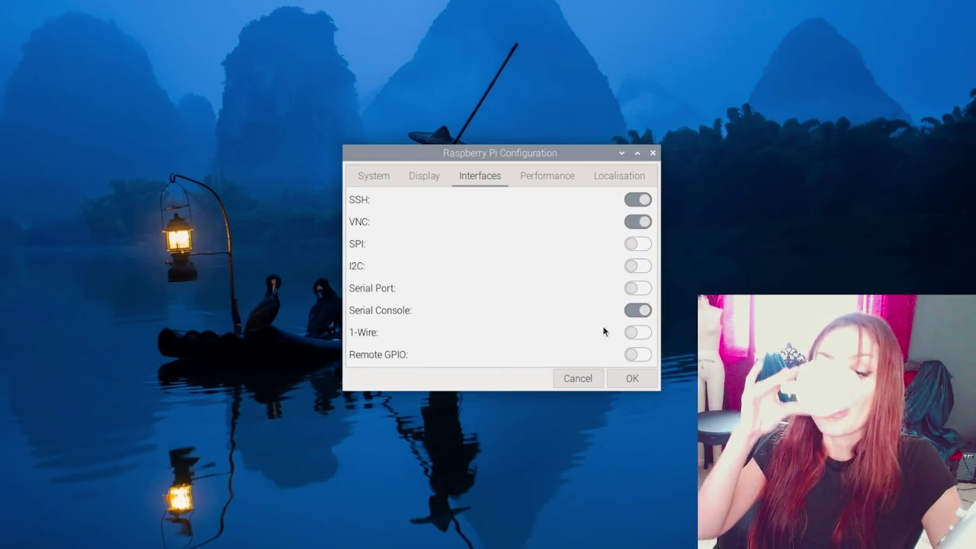
click(634, 378)
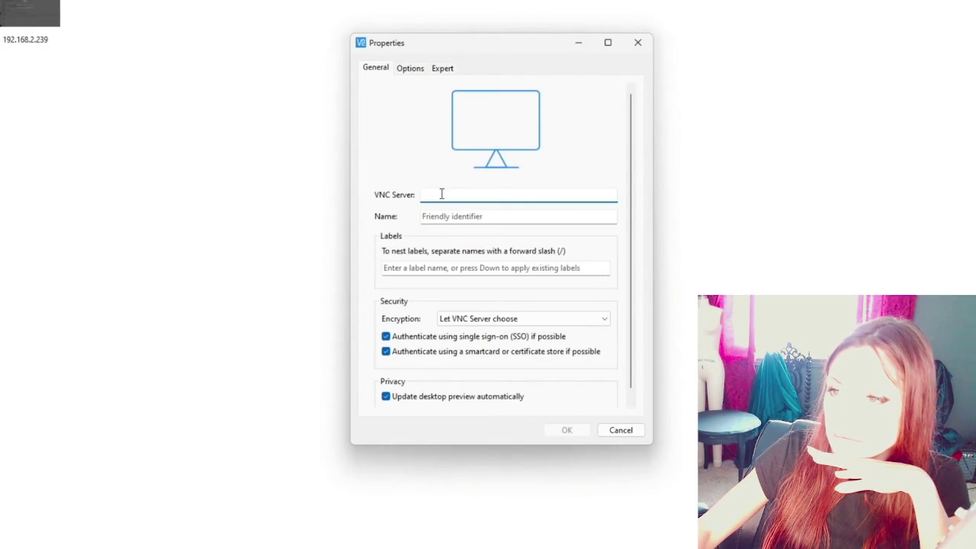
Step: Connect VNC Viewer to the VNC server at 192.168.2.16
text(192.168.2.16)
key(Return)
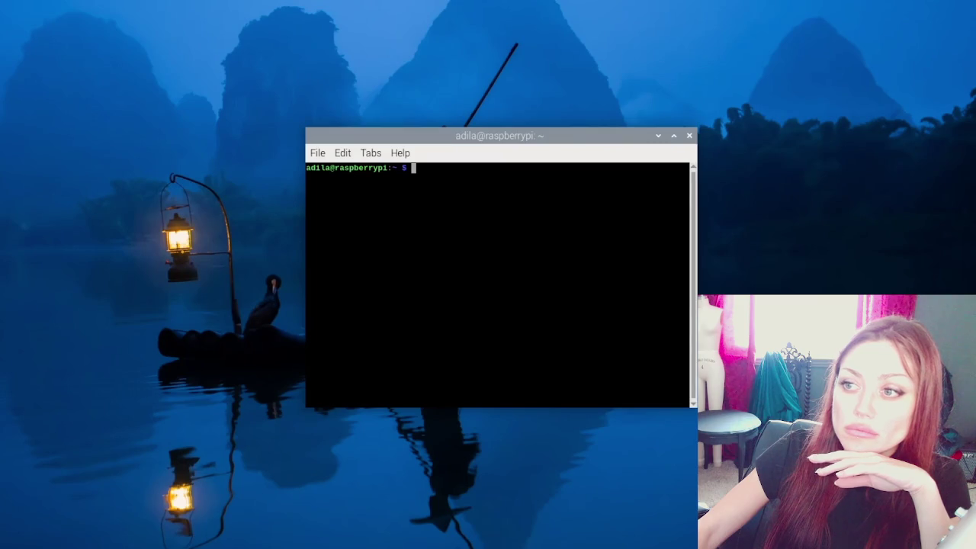
Step: Run sudo apt update and full-upgrade, centre the terminal, then type the chromium-browser install
text(sudo ap)
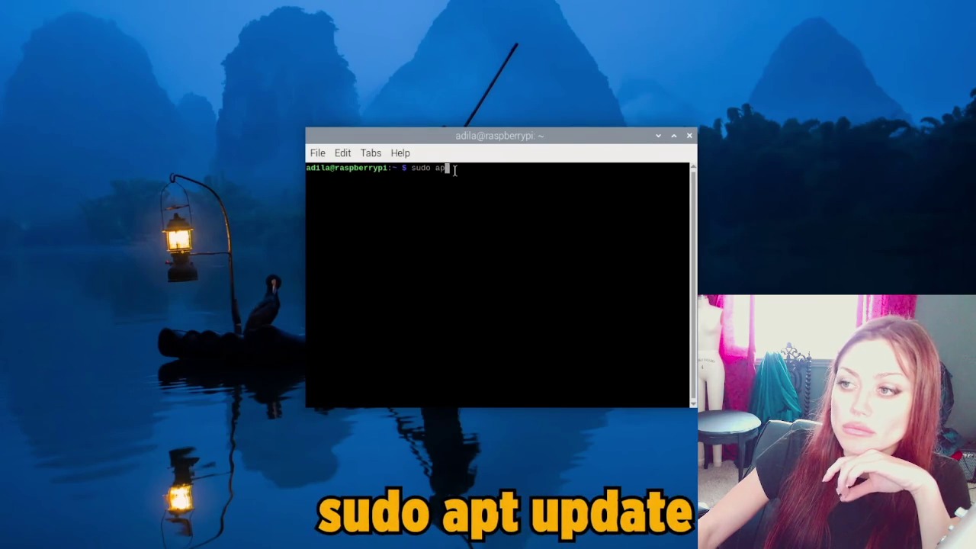
text(t update)
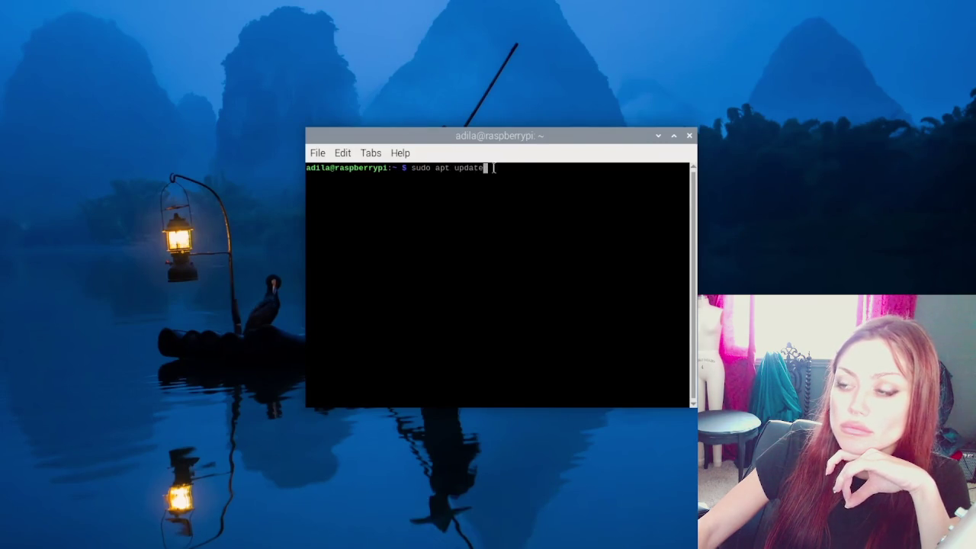
key(Return)
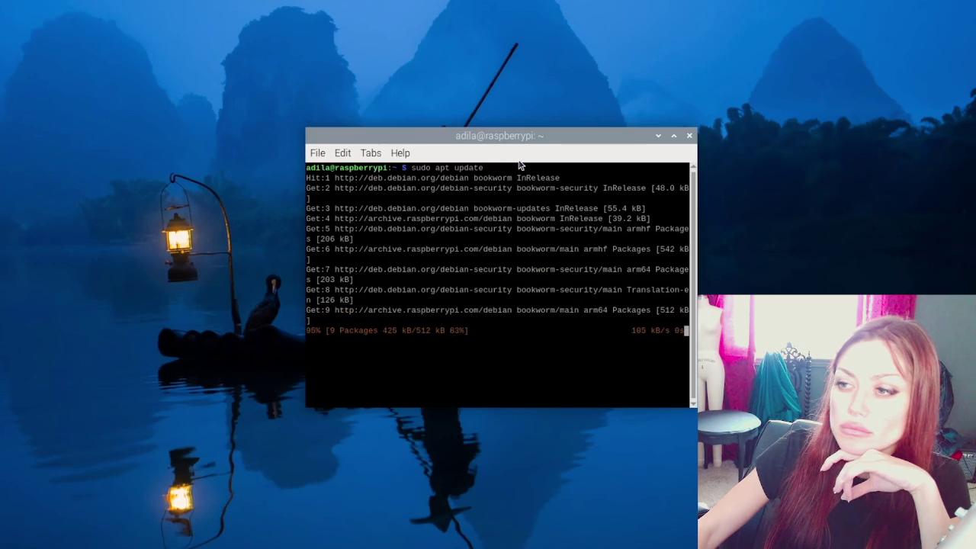
text(sudo apt f)
text(ull-upgrade)
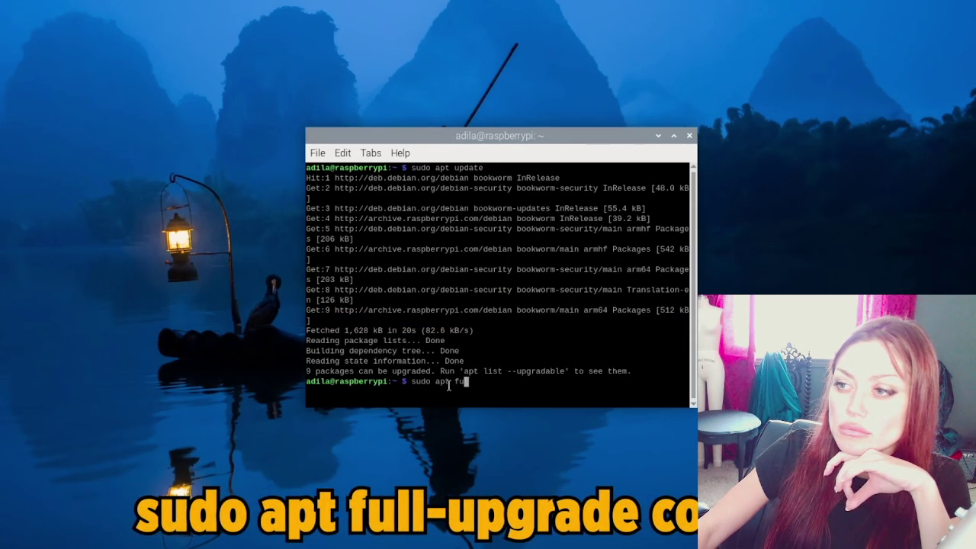
key(Return)
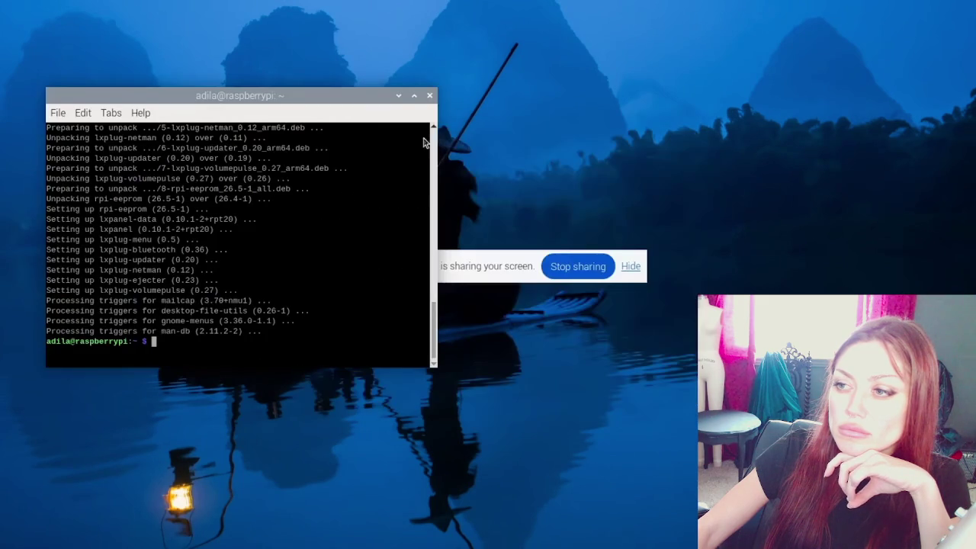
drag(324, 98, 575, 111)
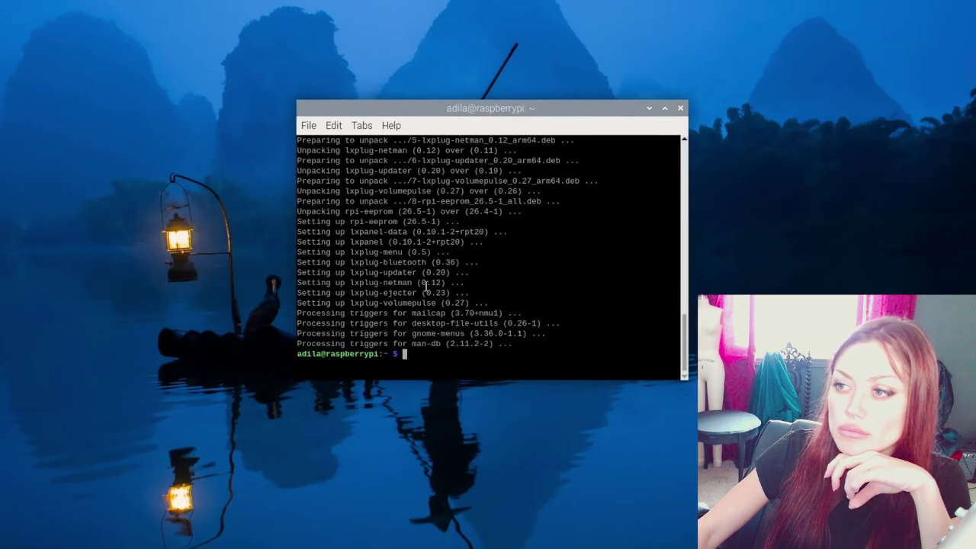
text(sud)
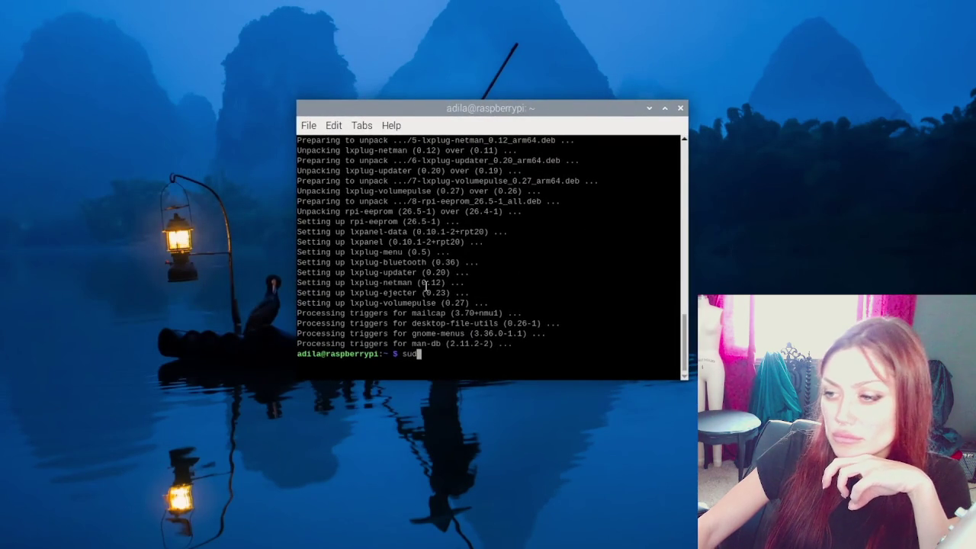
text(o apt inst)
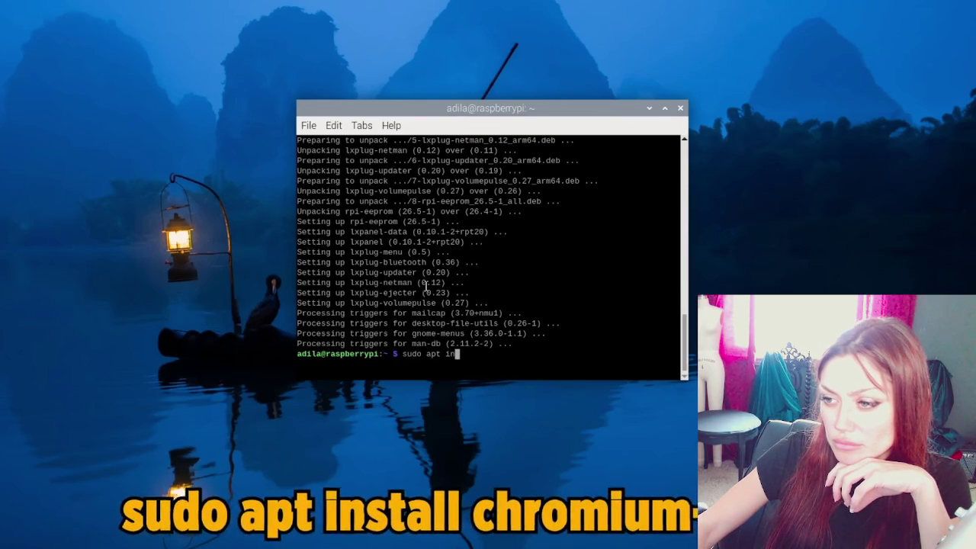
text(all)
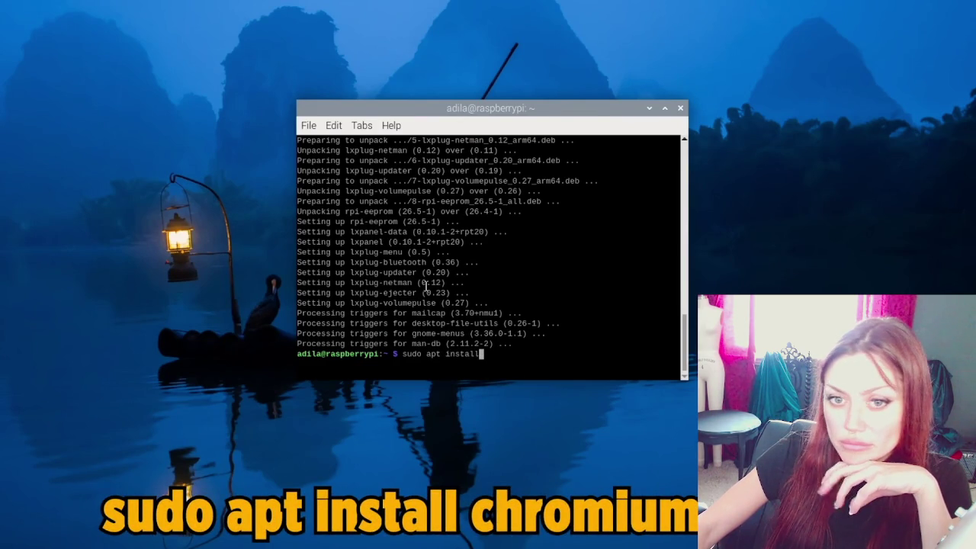
text( chrom)
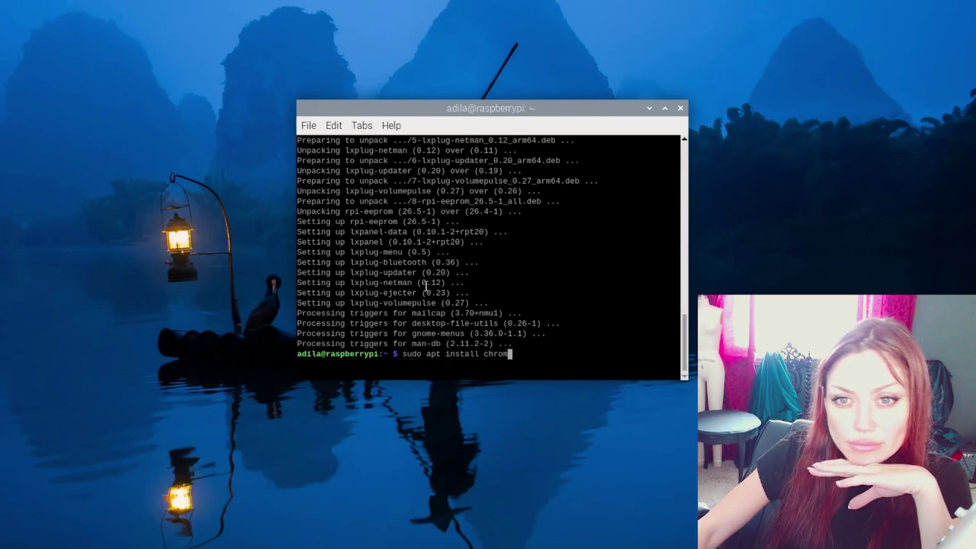
text(ium-br)
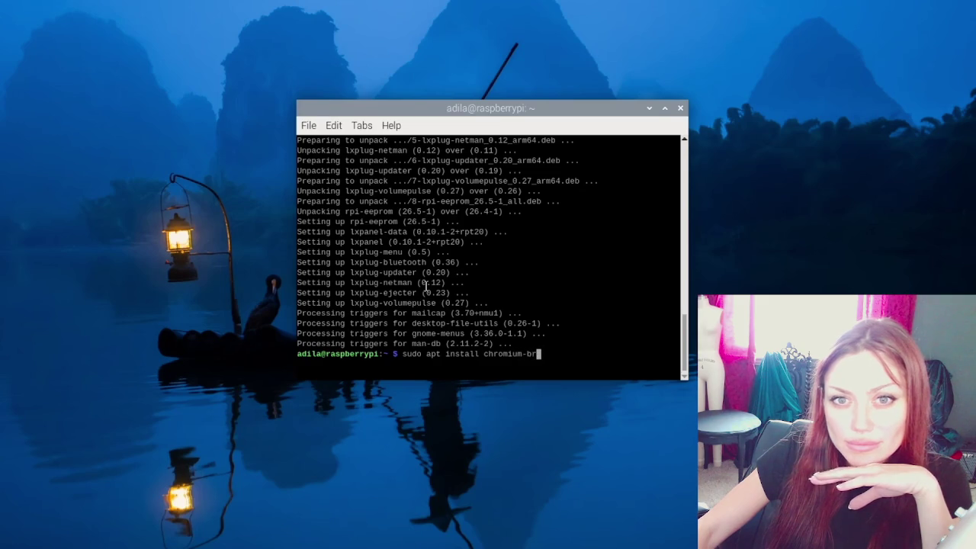
text(owser)
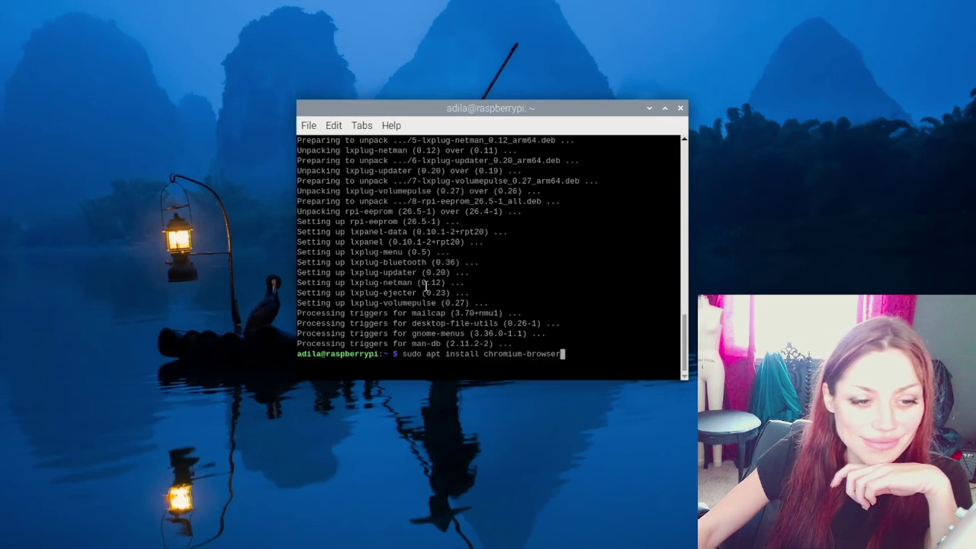
Step: Install chromium-browser with apt, launch Chromium once to confirm it opens, then close it
key(Return)
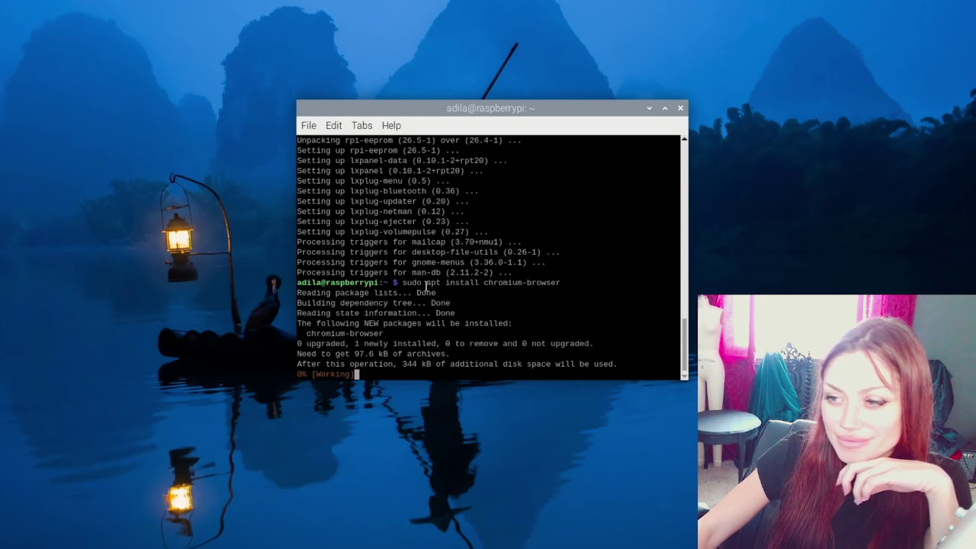
text(chromium-browser)
key(Right)
key(Right)
key(Right)
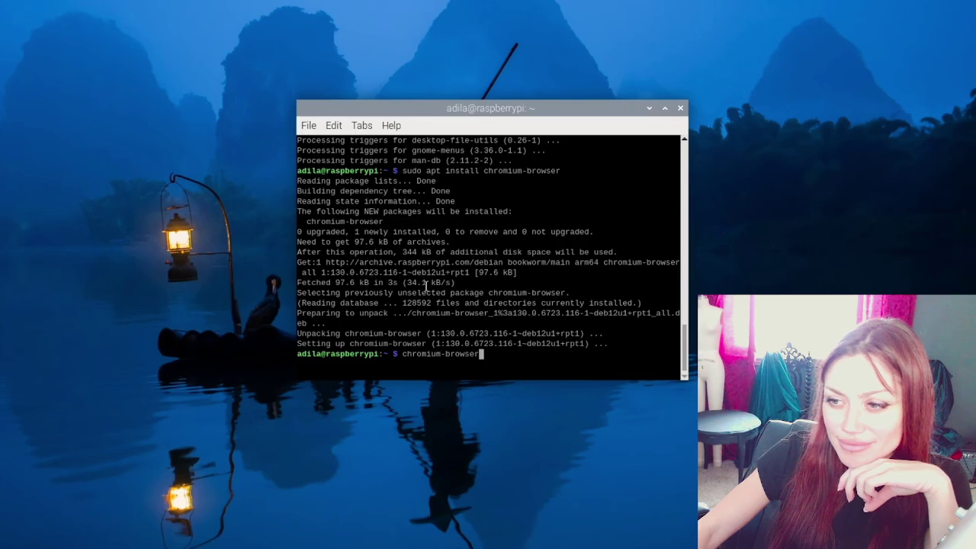
key(Return)
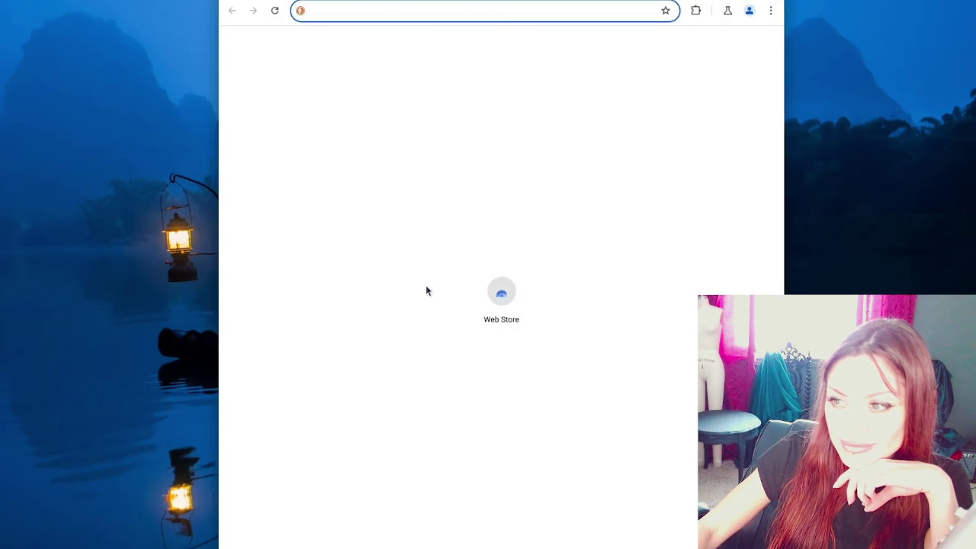
key(ctrl+w)
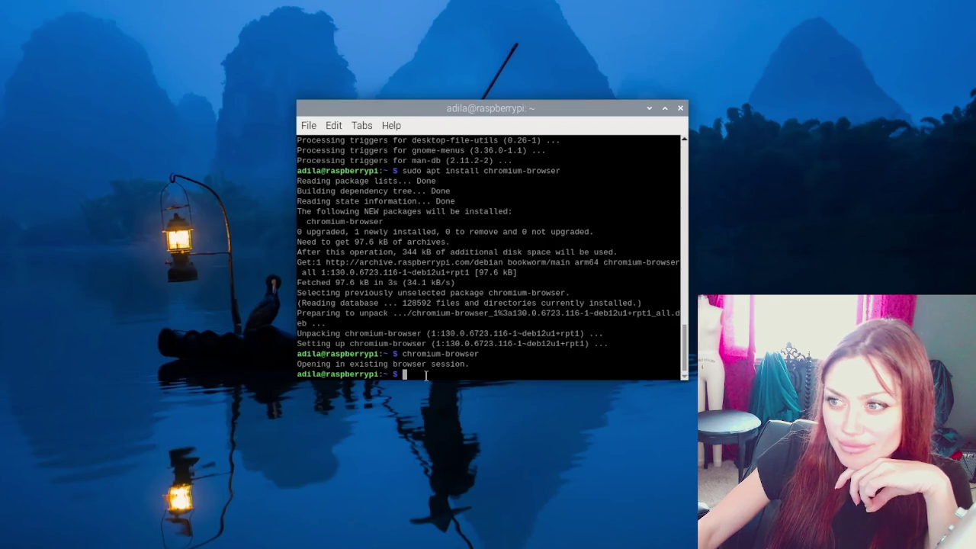
text(ls)
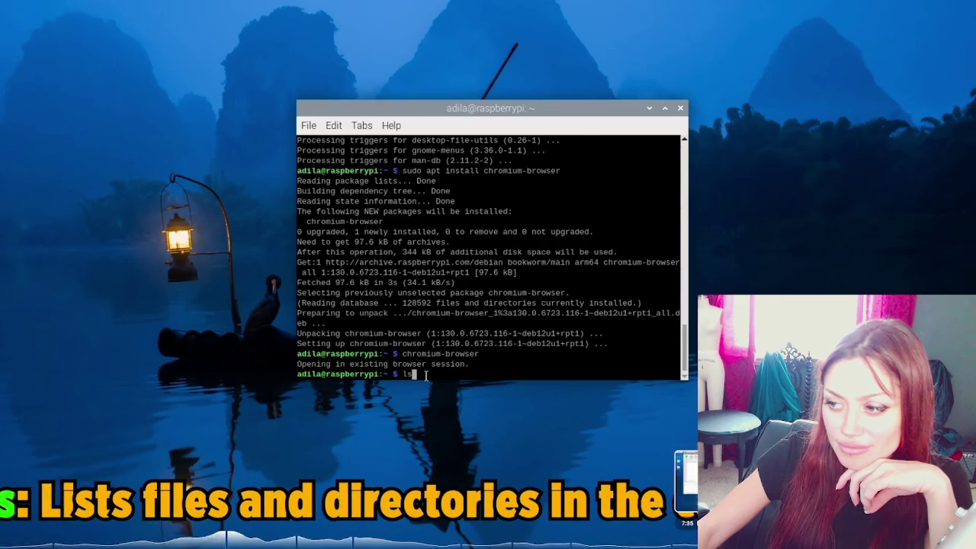
text(prin)
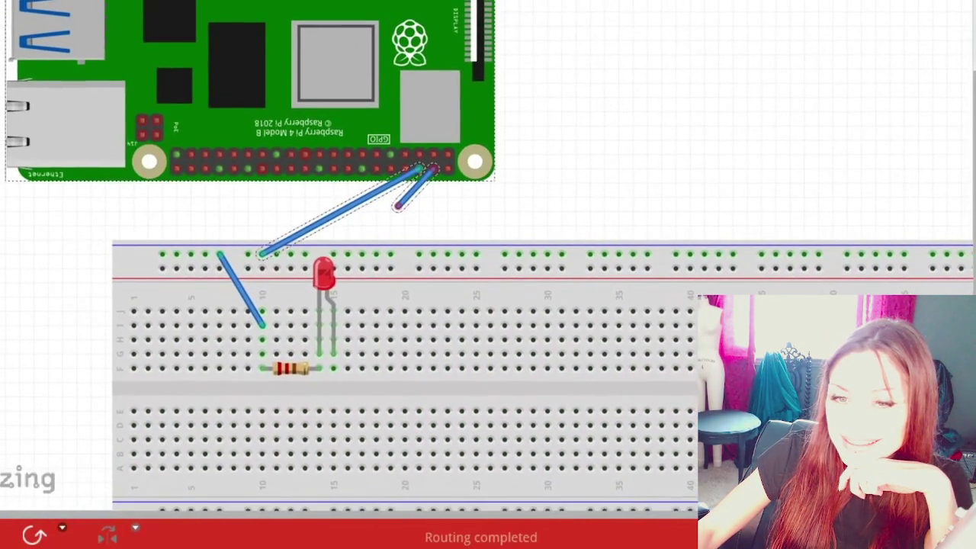
Step: Delete the short stray wire at the GPIO header and wire GPIO18 to breadboard hole 17J
click(636, 222)
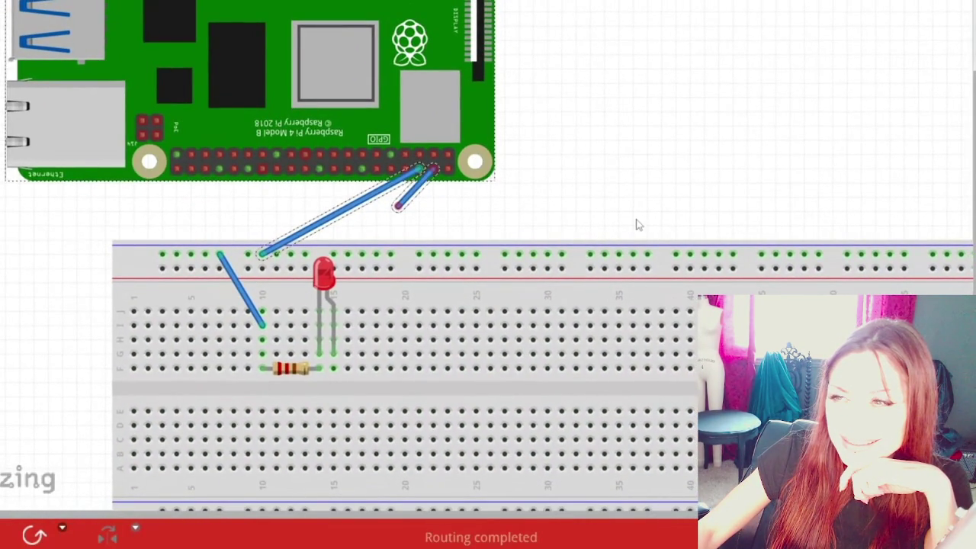
click(420, 193)
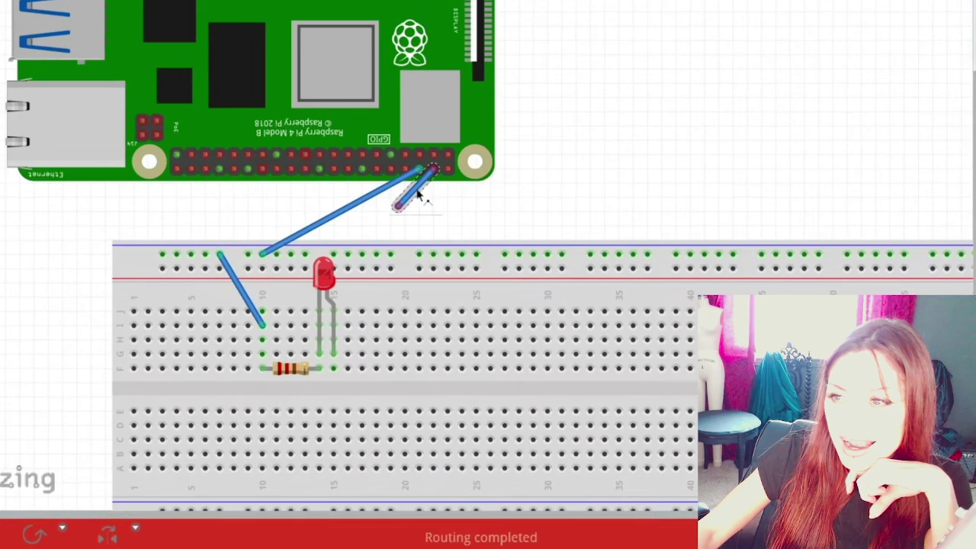
key(Delete)
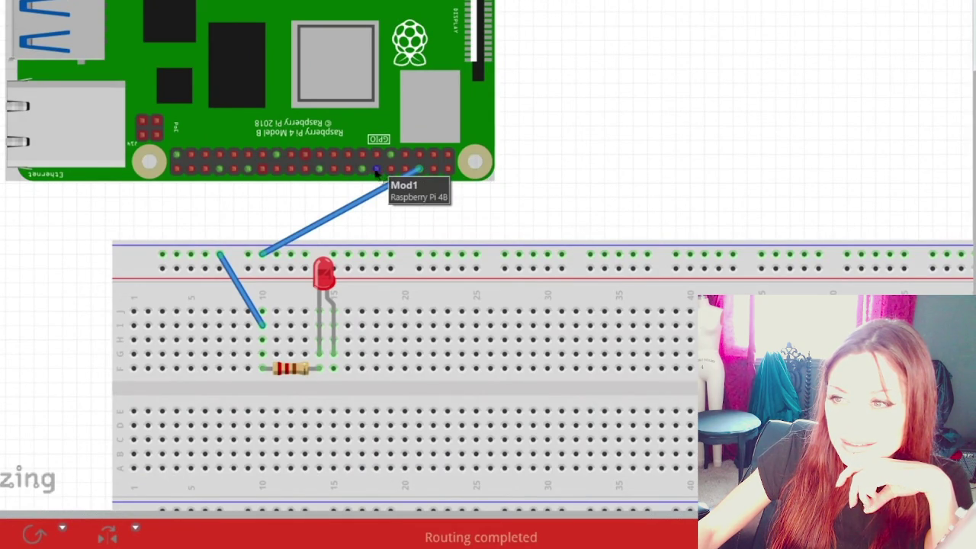
drag(376, 172, 363, 314)
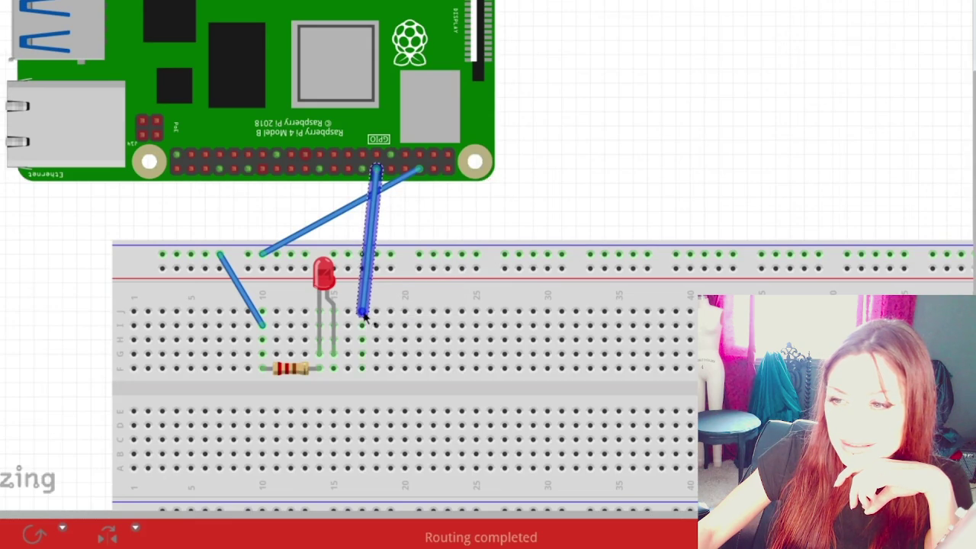
drag(340, 368, 365, 370)
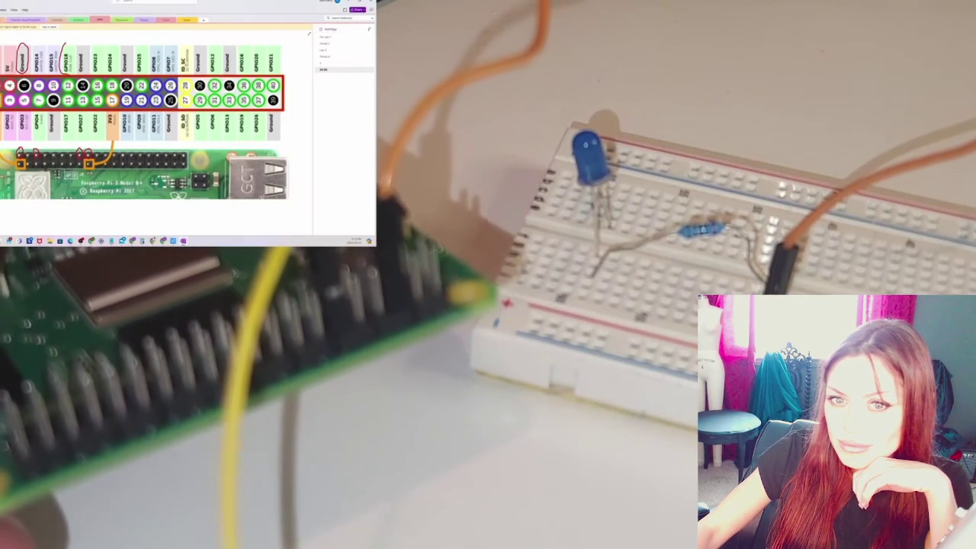
Step: Pause the footage on the physical blue-LED breadboard circuit wired to the Raspberry Pi
click(21, 412)
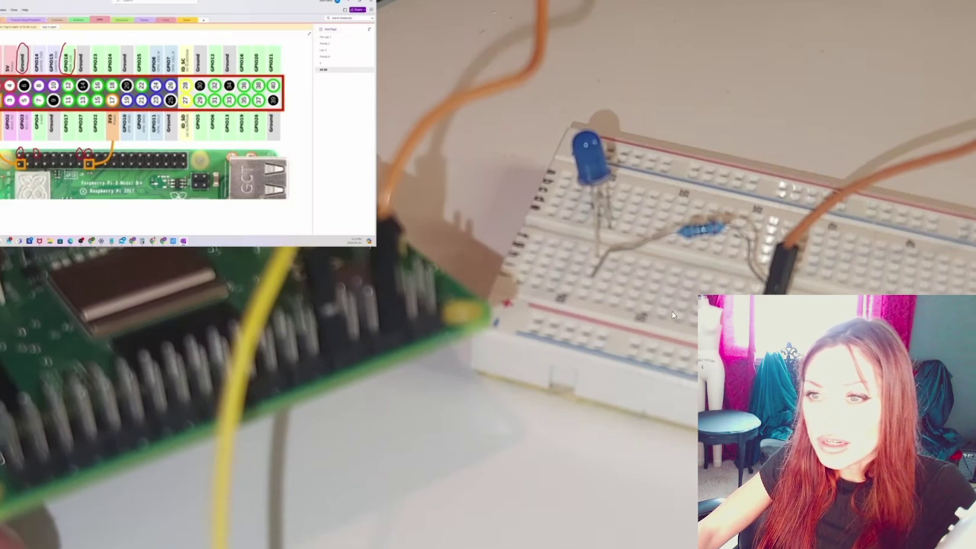
text(sudo apt-get install python3-gp)
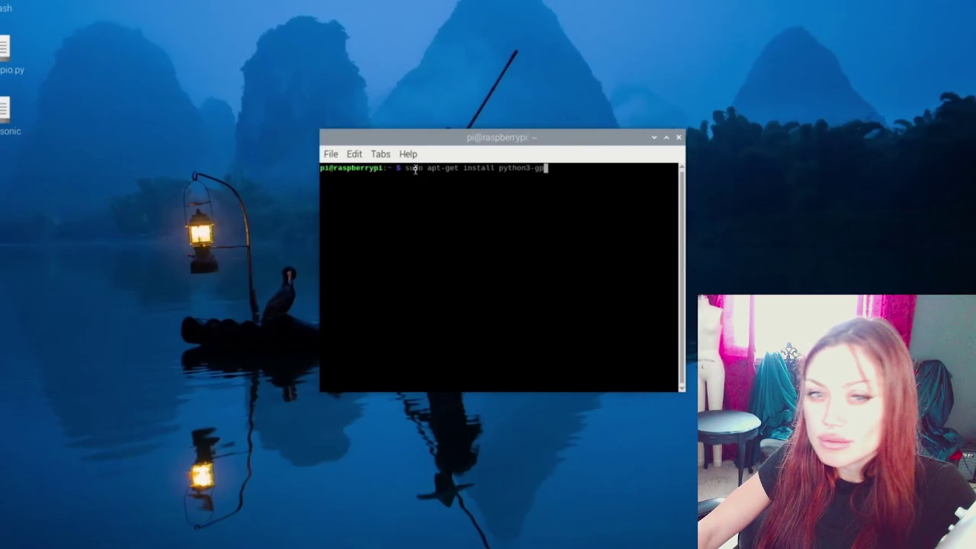
Step: Run 'sudo apt-get install python3-gpiod', which fails to find the package, then start Thonny
text(iod)
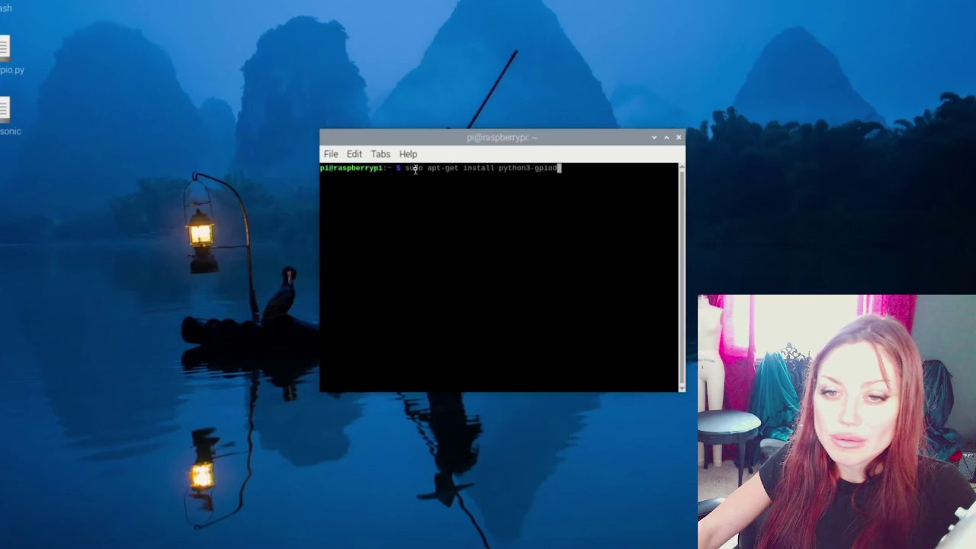
key(Return)
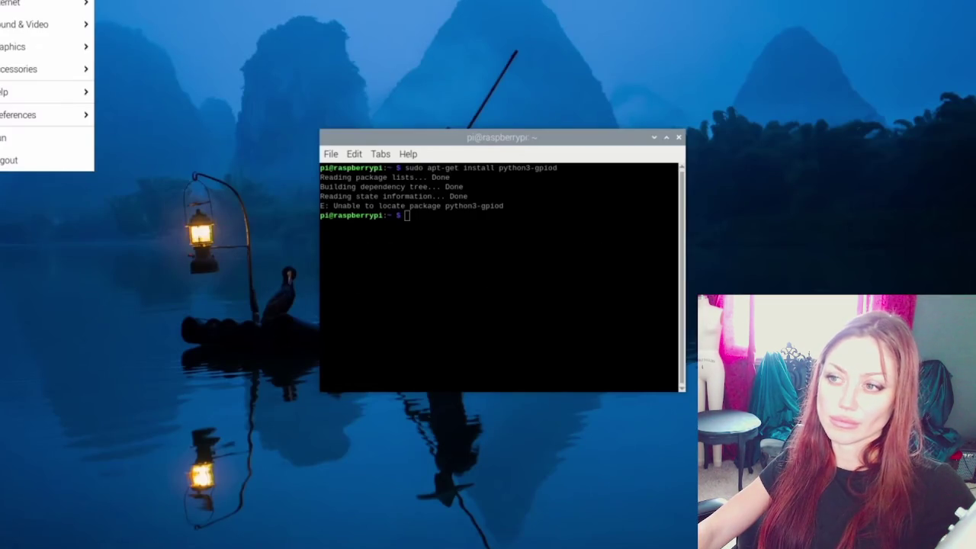
click(122, 47)
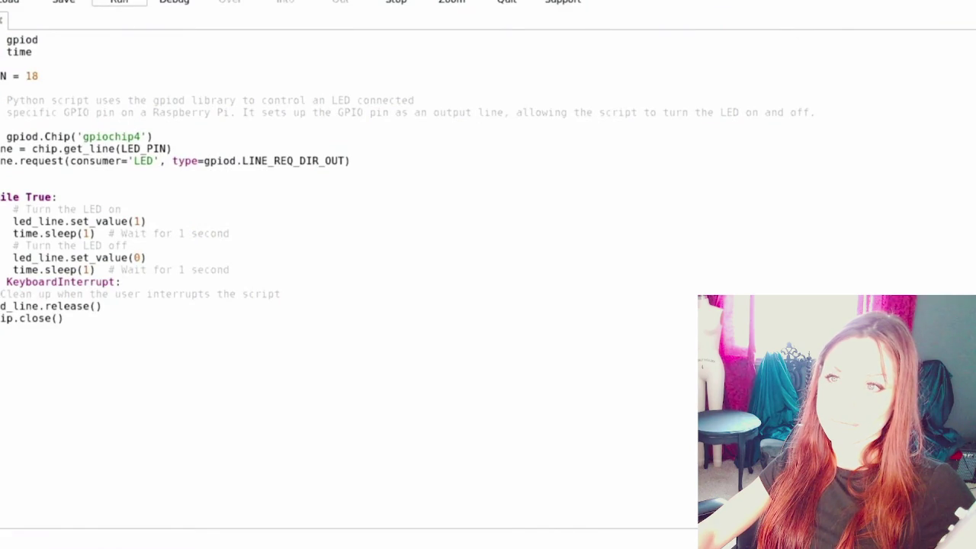
Step: Save led_blink.py and run it so the pin-18 LED blinks every second
key(F5)
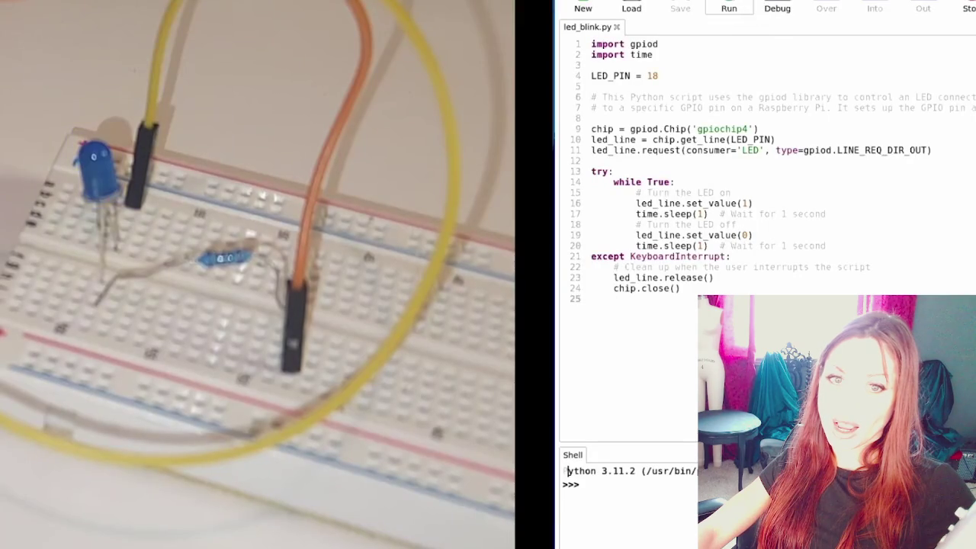
click(729, 8)
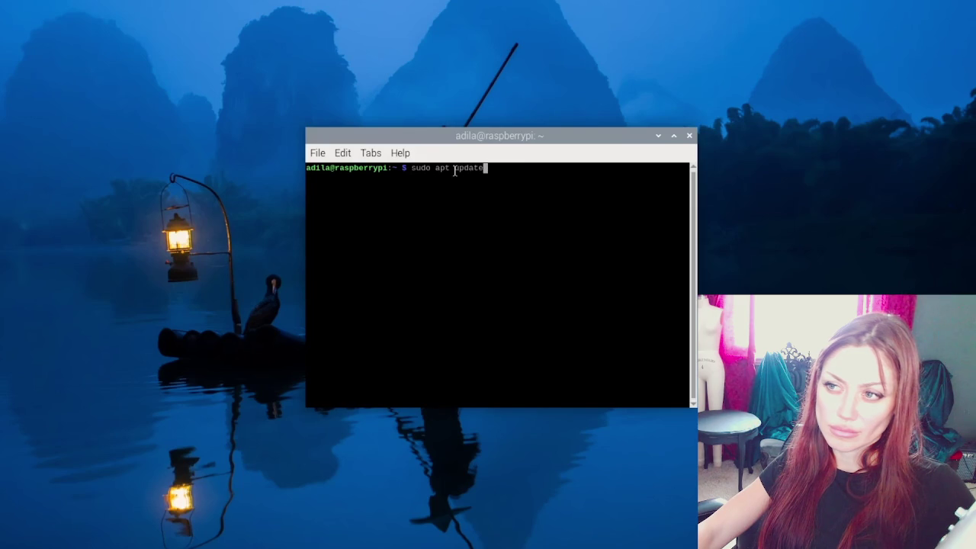
Step: Run 'sudo apt update' to refresh the package lists, then choose Shutdown
key(Return)
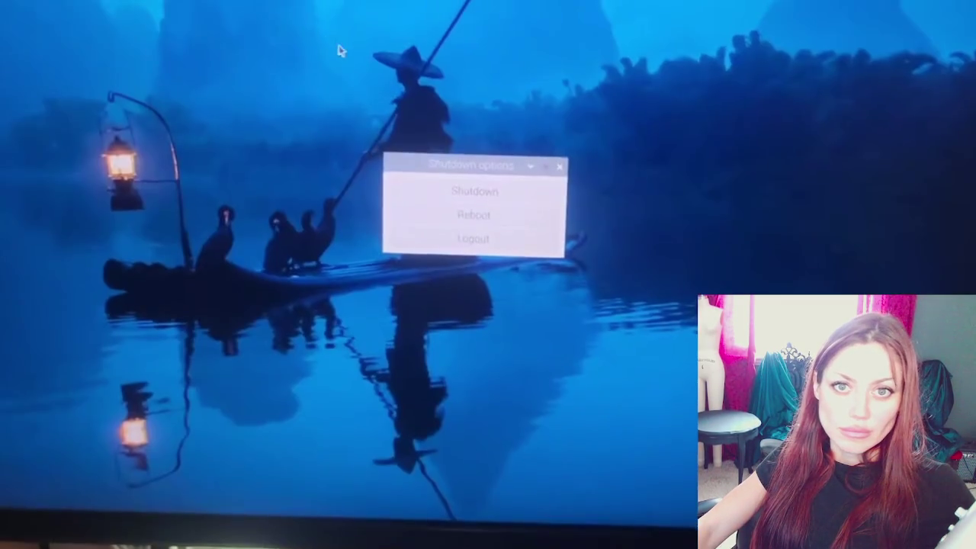
click(477, 206)
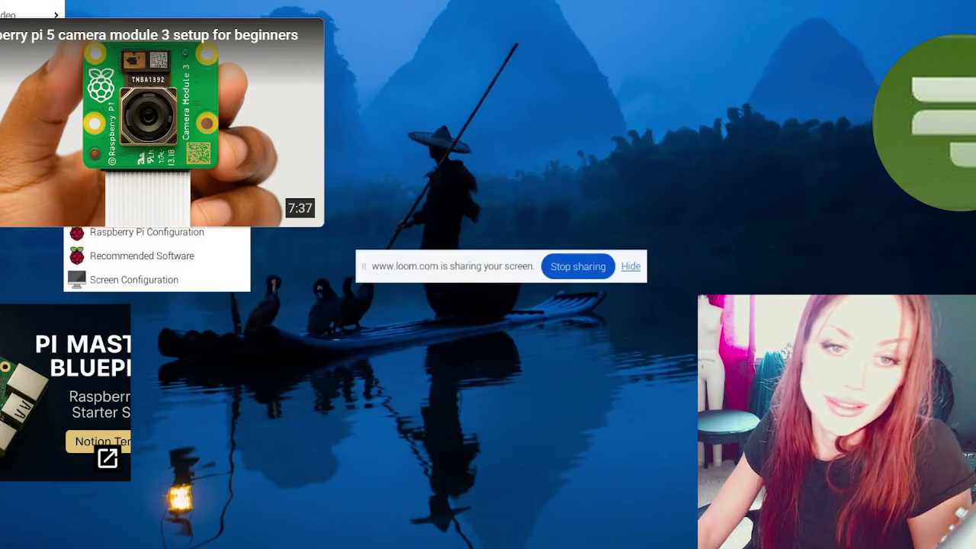
Step: Refresh the package lists, then exit the fullscreen video to reveal the desktop wallpaper
key(Return)
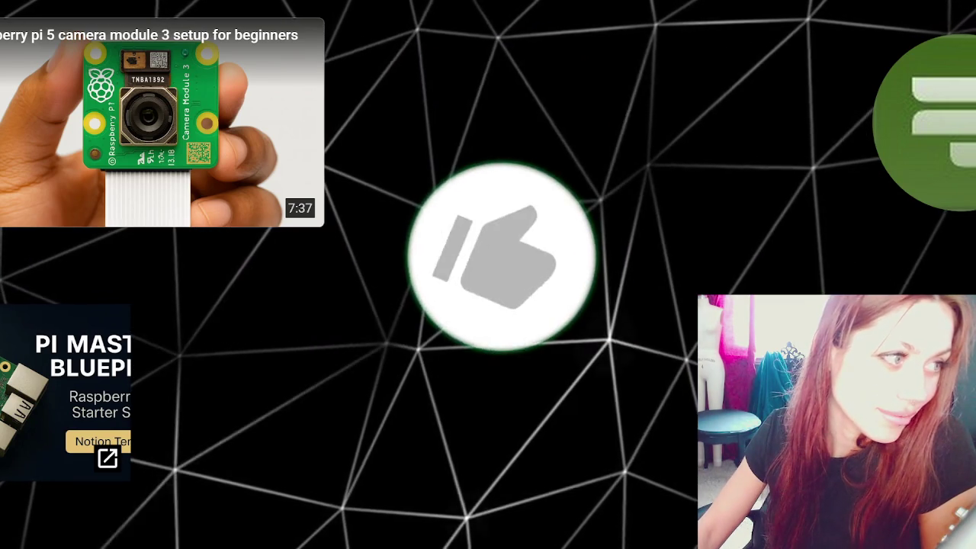
key(Escape)
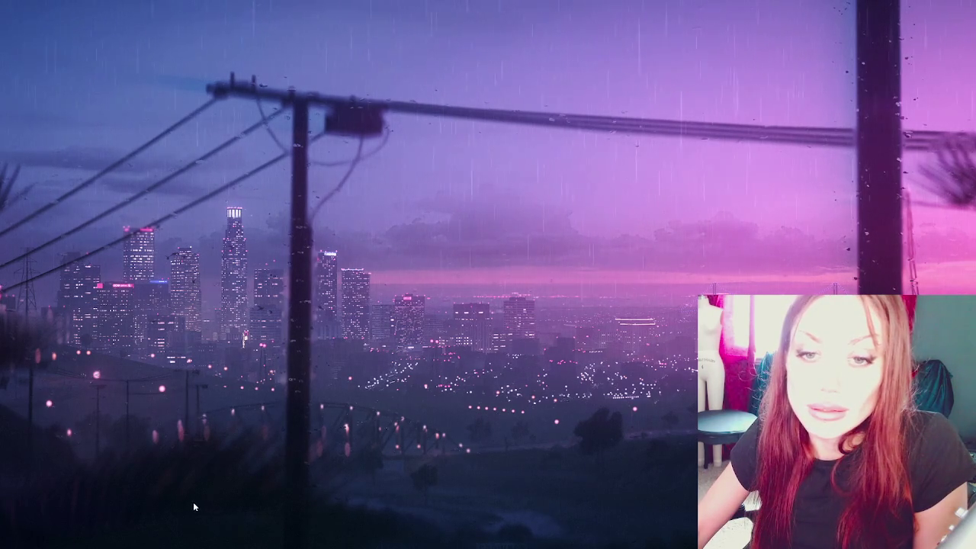
Step: Launch Unity Hub from the Start menu, open the Minesweeper project, then close the Hub
key(super)
click(410, 312)
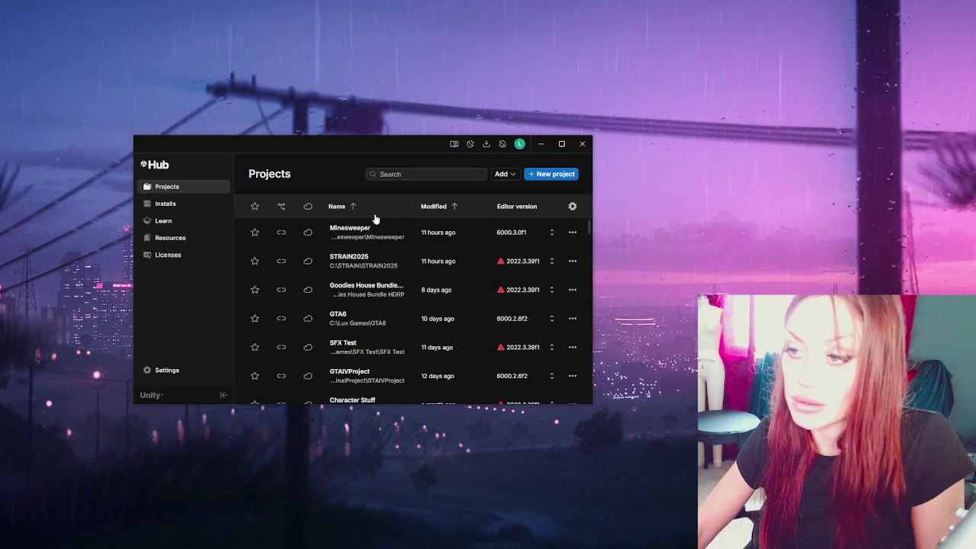
click(462, 233)
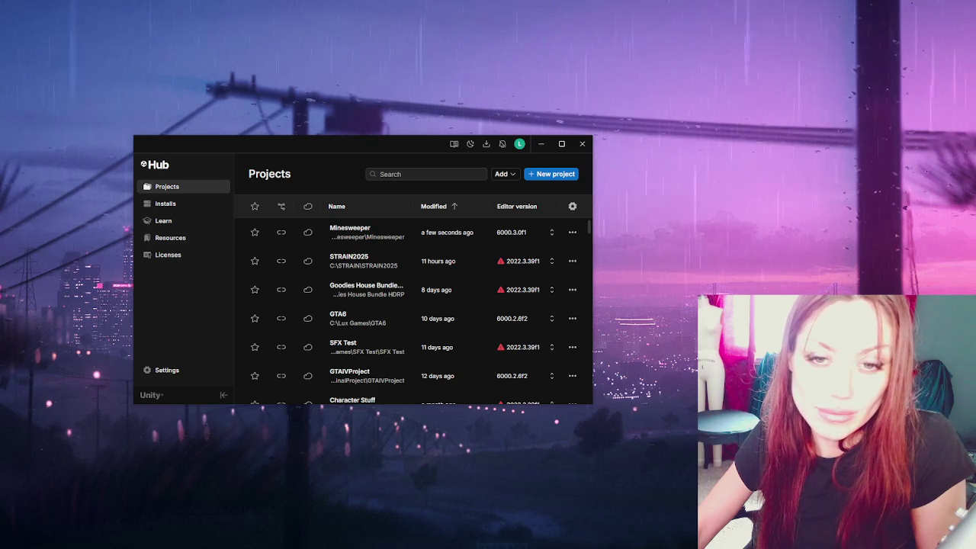
click(582, 144)
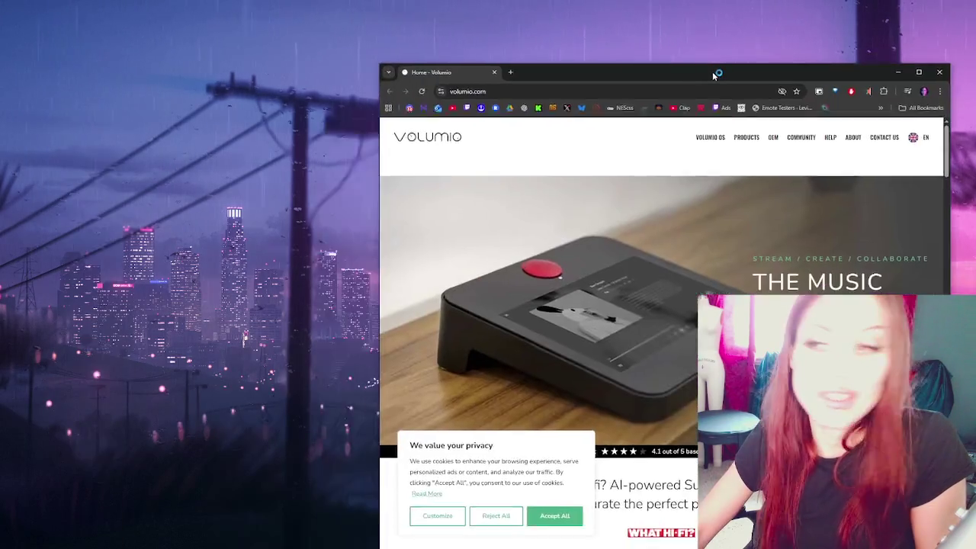
Step: Maximize the volumio.com browser window and scroll through the home page
drag(711, 65, 437, 3)
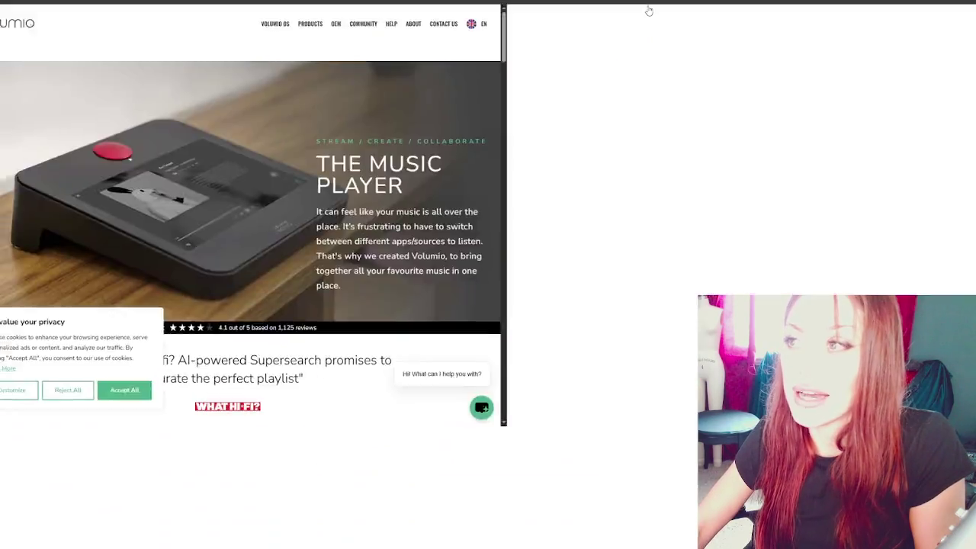
click(653, 3)
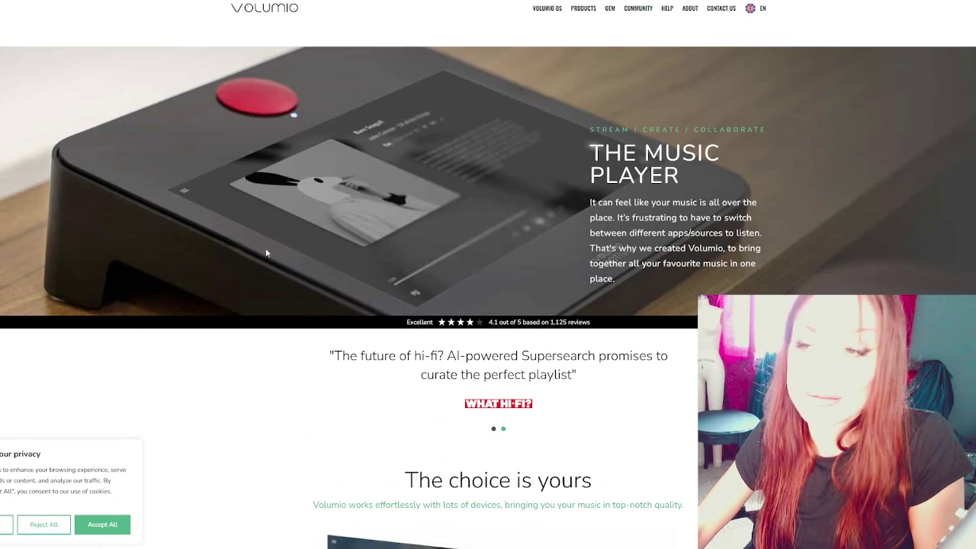
scroll(268, 246, down, 3)
scroll(288, 266, up, 2)
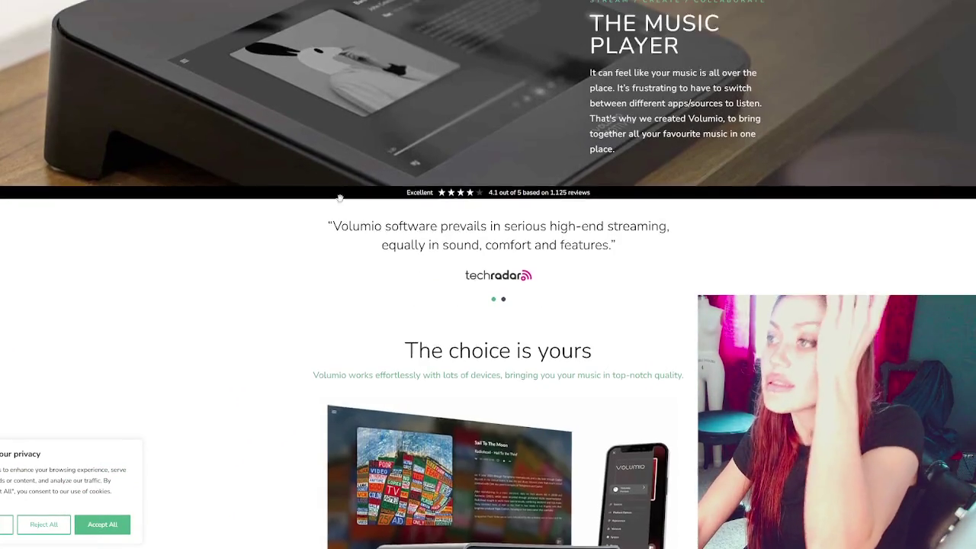
scroll(677, 268, up, 1)
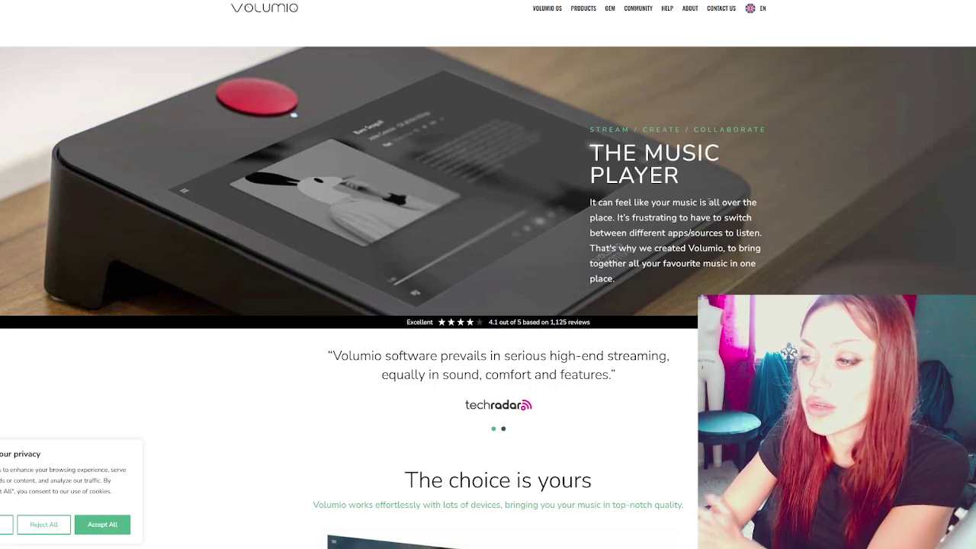
scroll(726, 164, down, 5)
scroll(726, 163, down, 1)
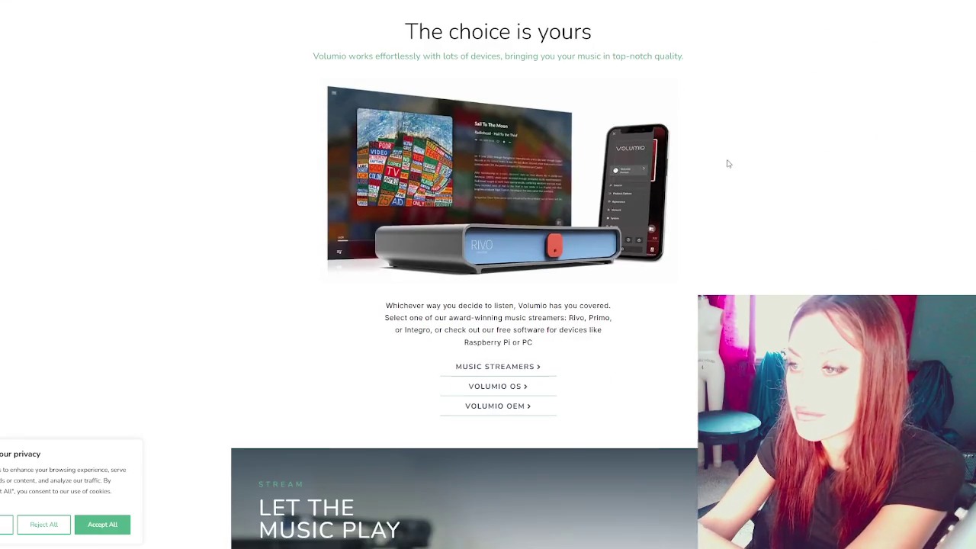
scroll(726, 176, down, 2)
scroll(721, 181, down, 1)
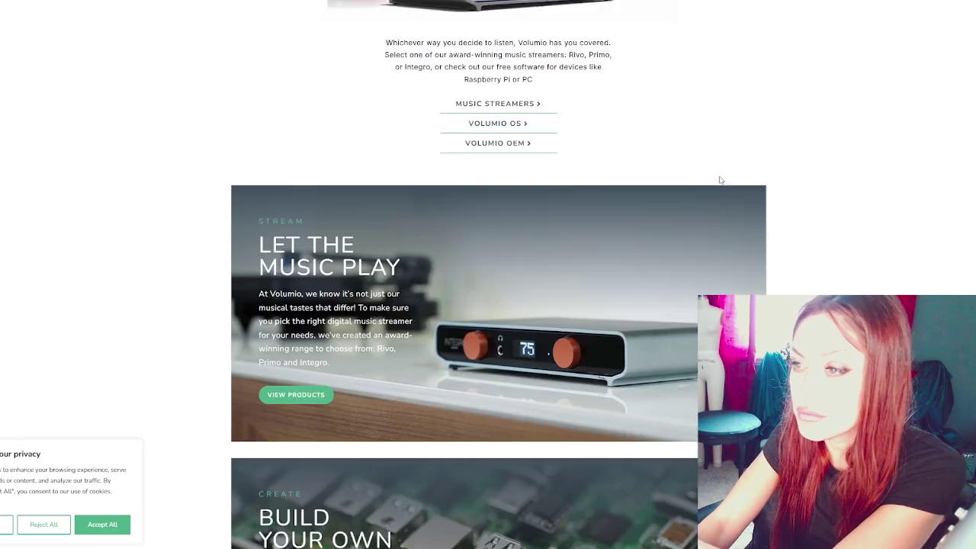
scroll(713, 172, down, 2)
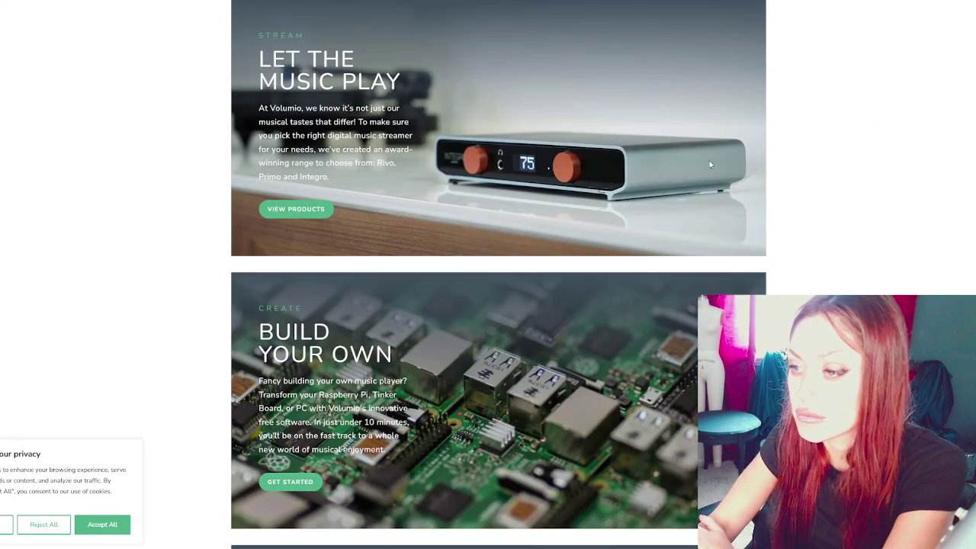
scroll(709, 160, down, 2)
scroll(727, 142, down, 2)
Step: Open the Build Your Own Volumio OS page and read its Features, highlighting Control via Web or App
click(727, 142)
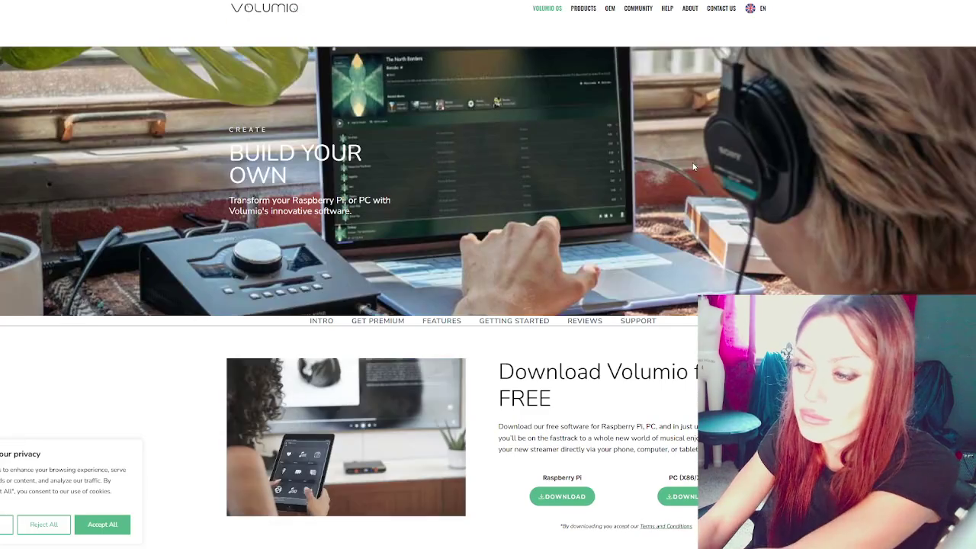
scroll(662, 170, down, 3)
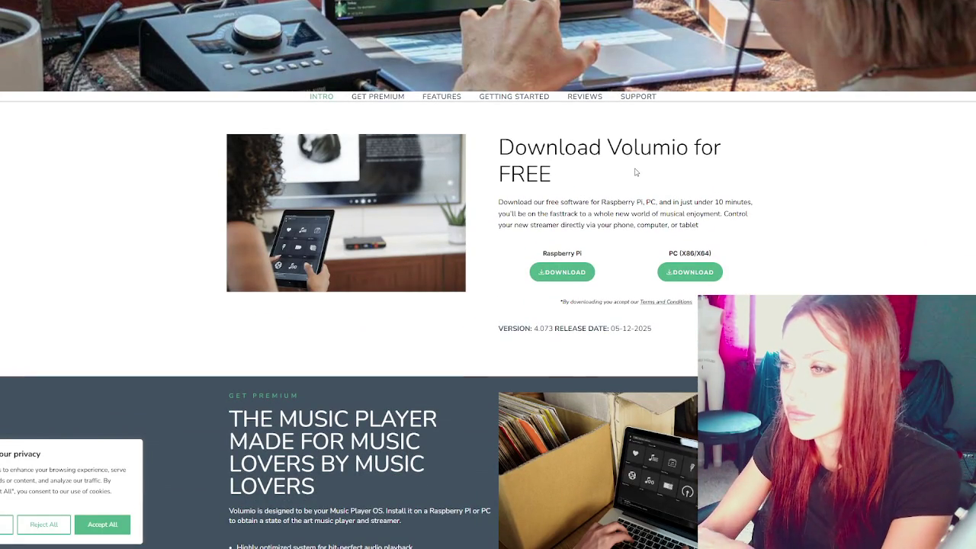
scroll(637, 169, down, 5)
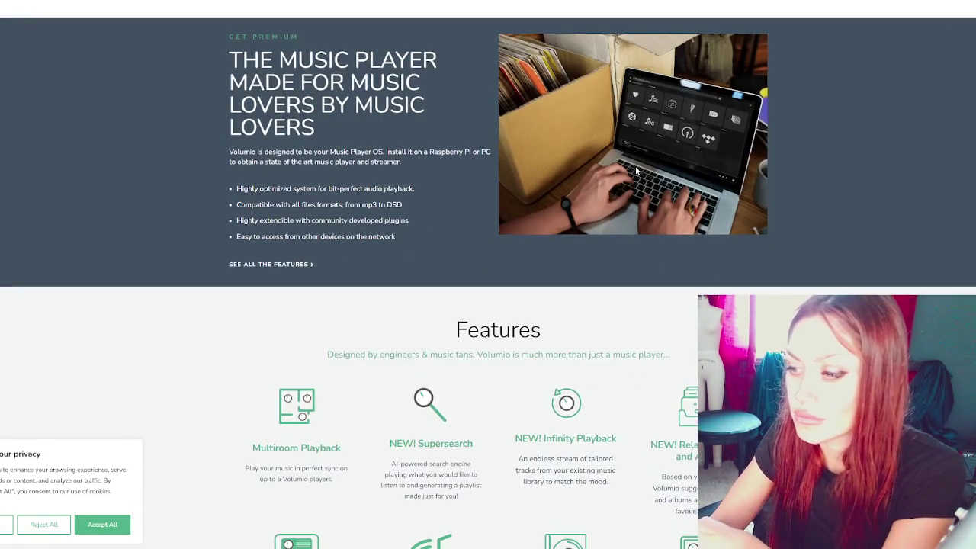
scroll(637, 170, down, 3)
scroll(637, 171, down, 2)
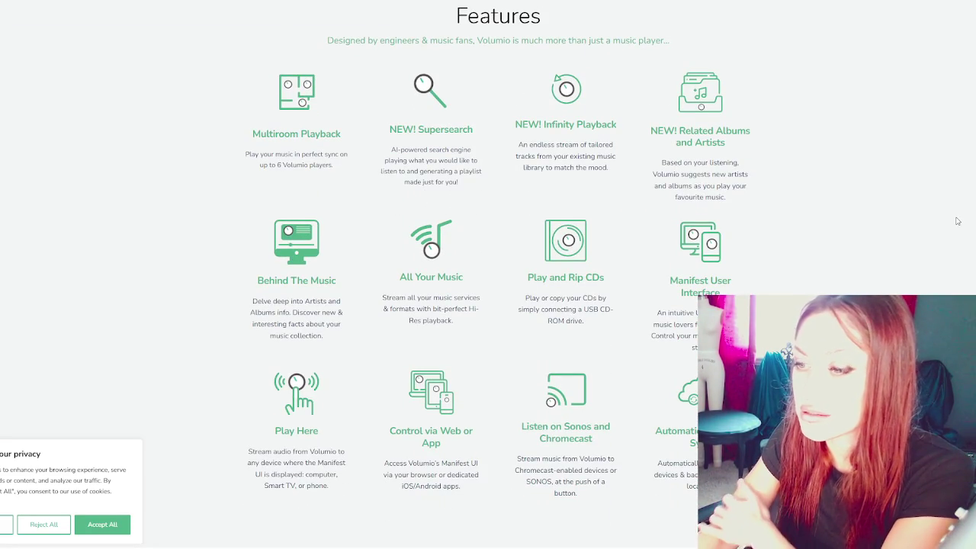
scroll(957, 222, down, 1)
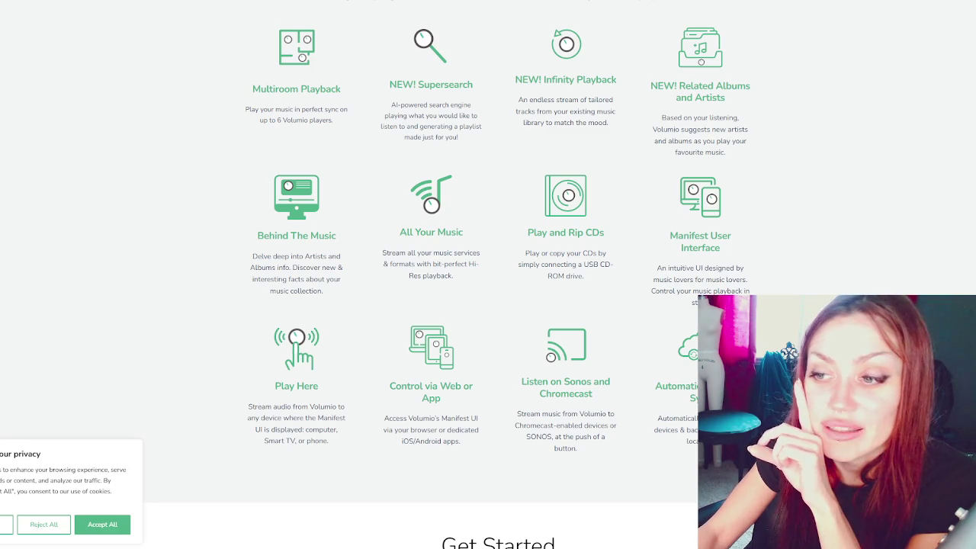
scroll(1, 279, down, 2)
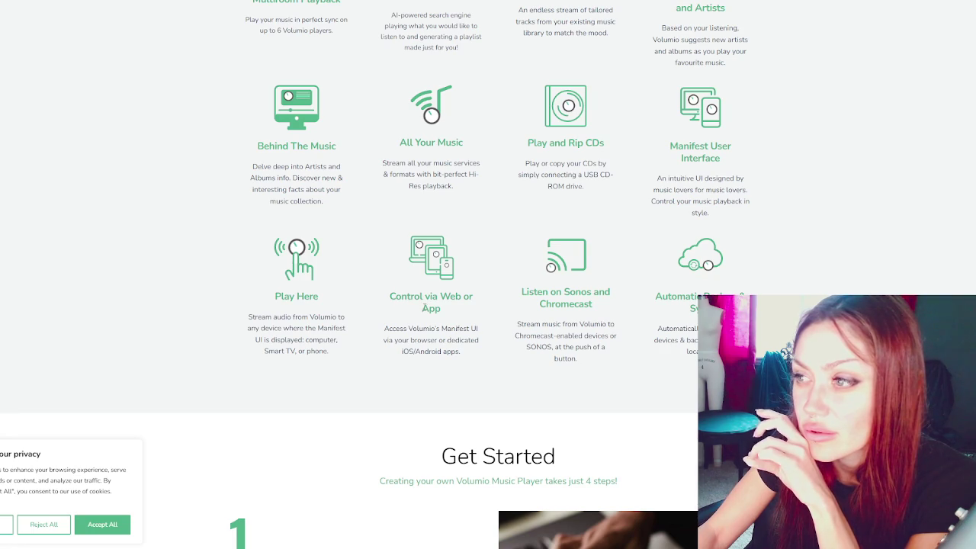
mouse_move(383, 329)
mouse_down()
mouse_move(478, 328)
mouse_move(473, 353)
mouse_up()
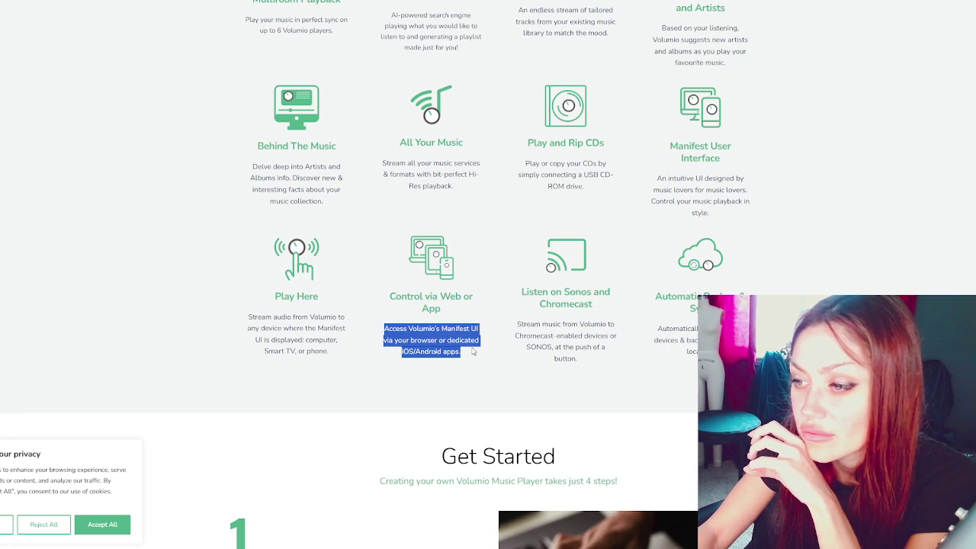
click(473, 352)
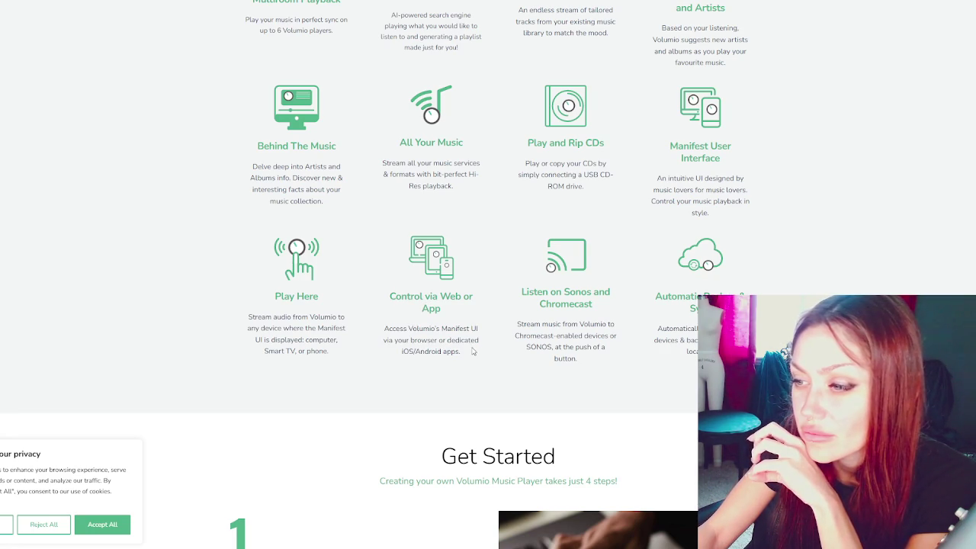
Step: Scroll through the Download, Flash, Prepare and Connect steps, highlighting the Flash instructions
scroll(473, 352, down, 4)
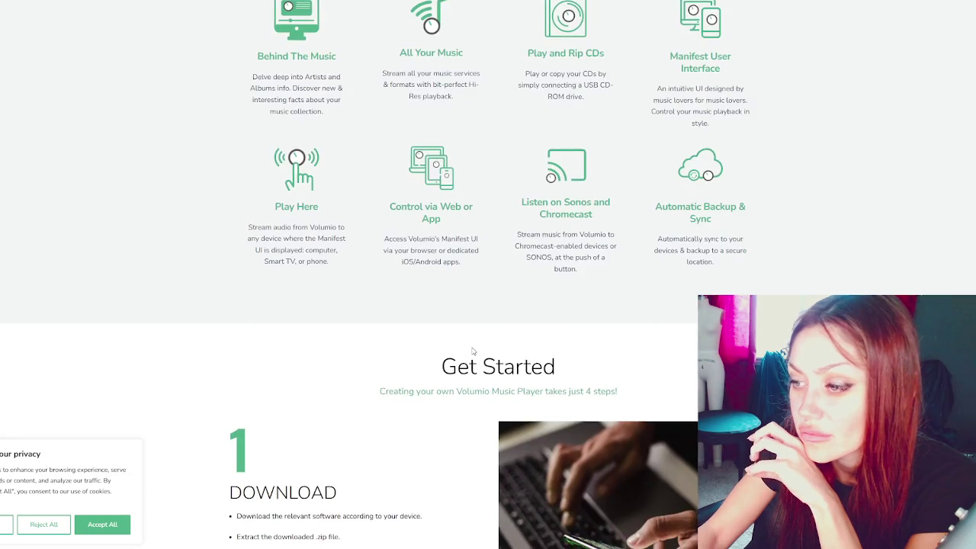
scroll(472, 347, down, 3)
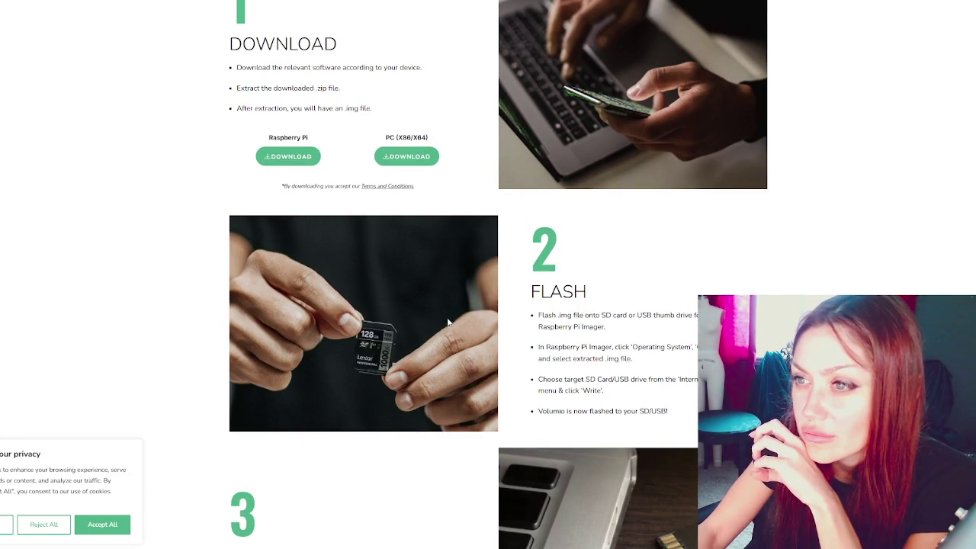
scroll(438, 307, down, 2)
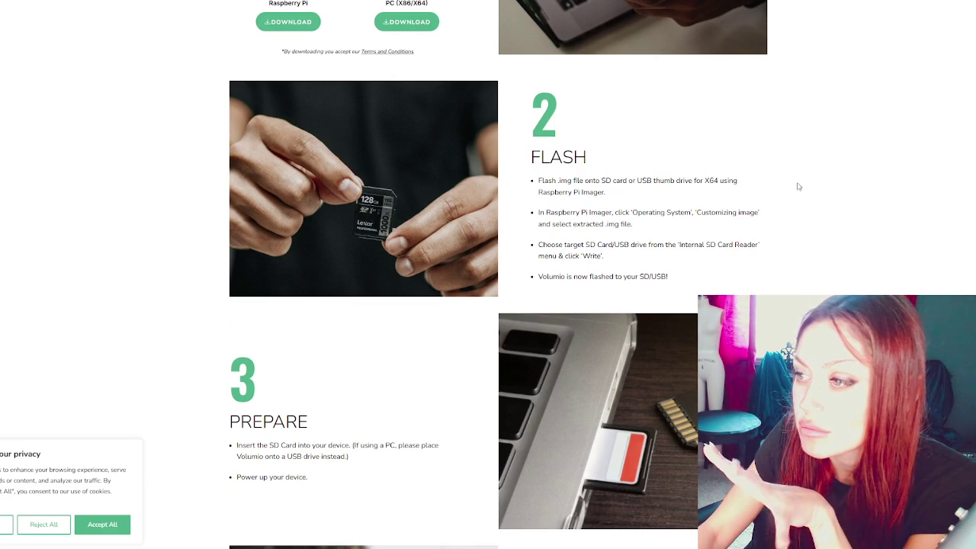
triple_click(696, 212)
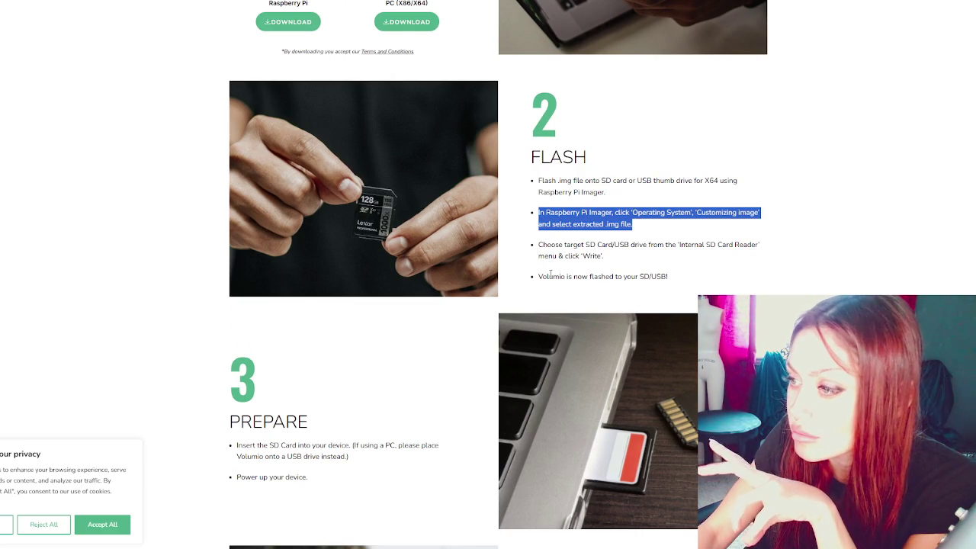
drag(538, 276, 668, 276)
scroll(877, 260, down, 3)
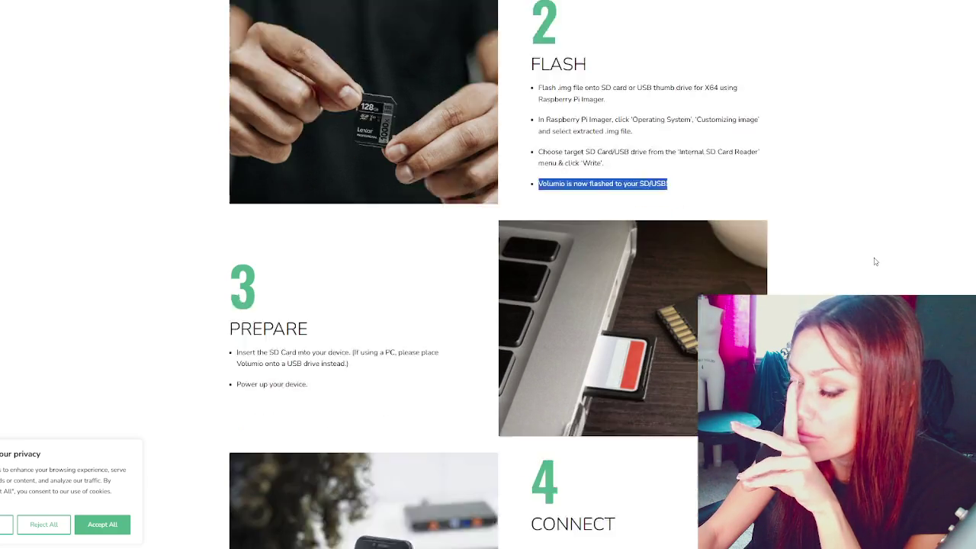
scroll(875, 261, down, 1)
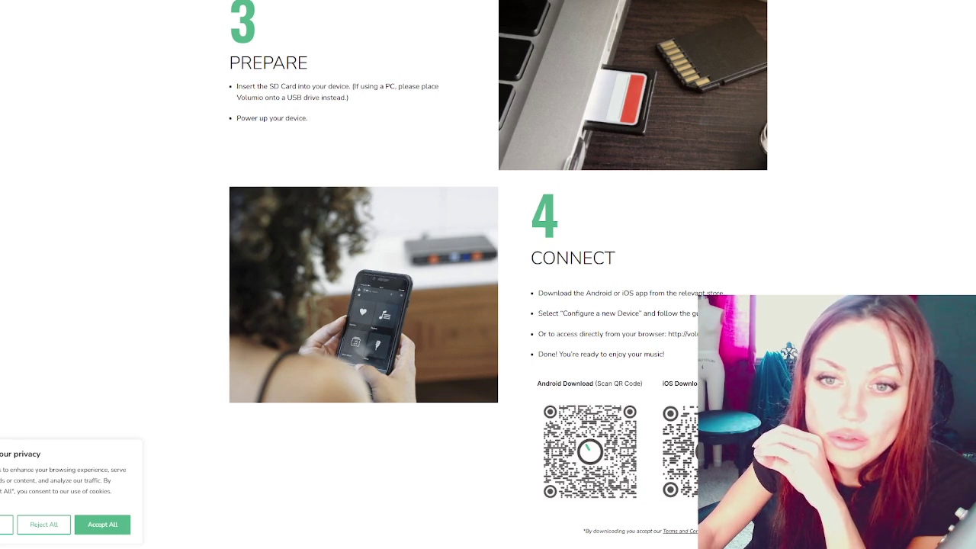
scroll(127, 218, down, 5)
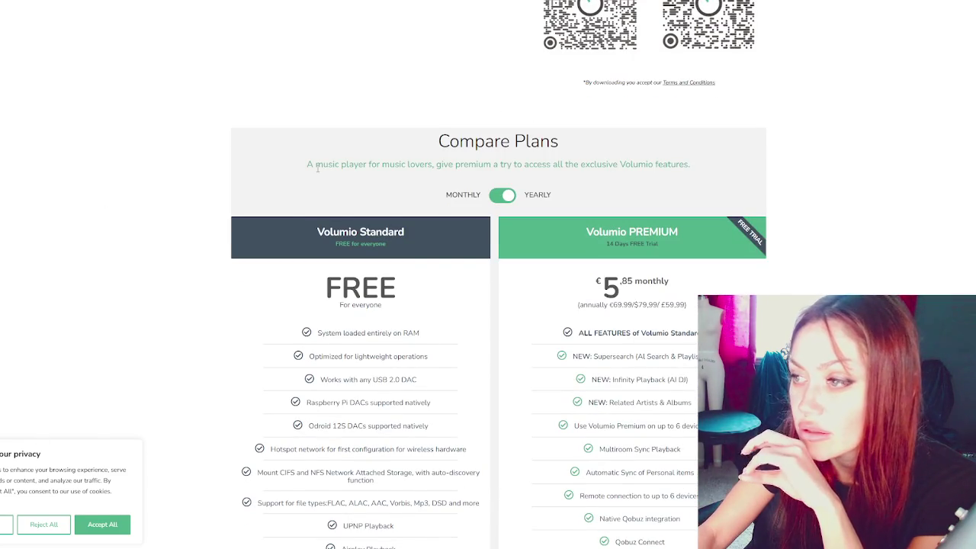
Step: Scroll through the Compare Plans table: free Volumio Standard versus €5.85-monthly Volumio PREMIUM
scroll(318, 169, down, 2)
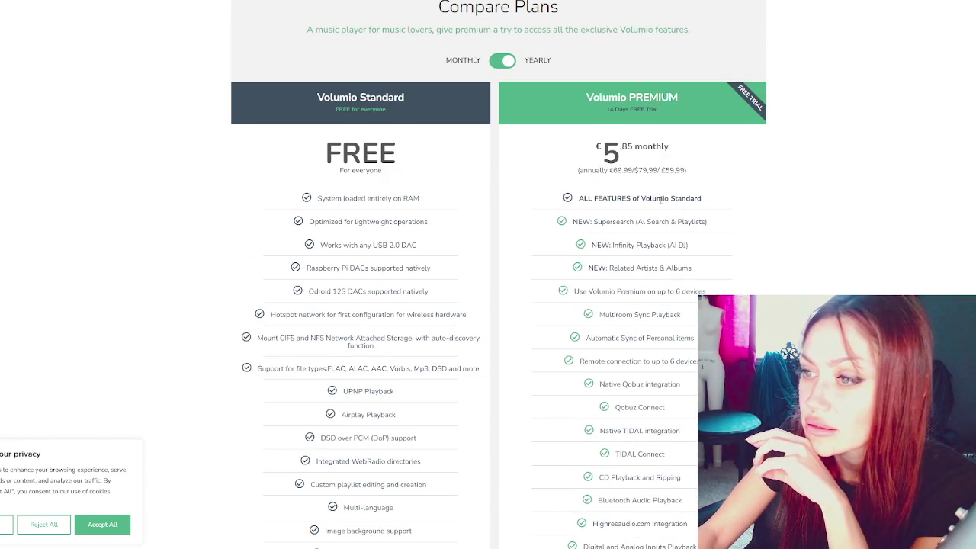
scroll(661, 199, down, 1)
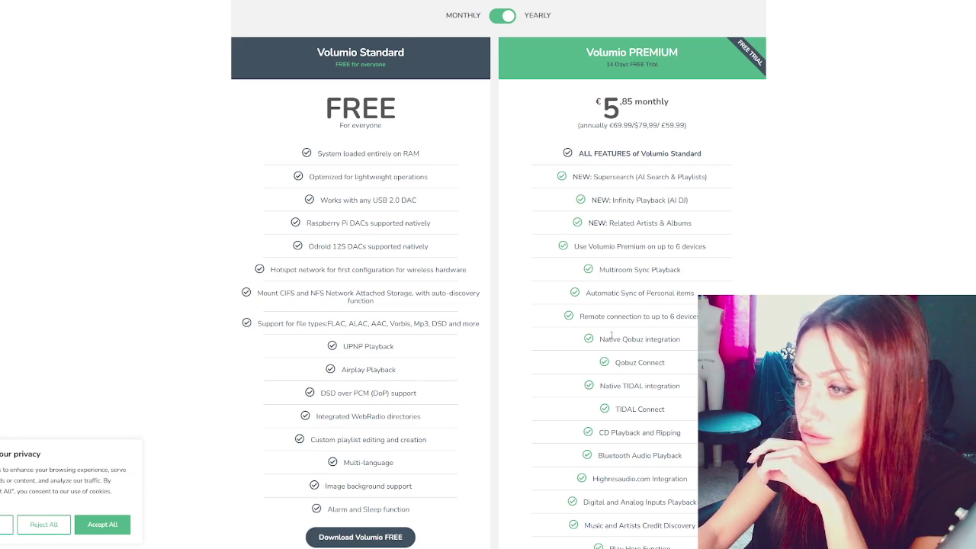
scroll(645, 238, down, 1)
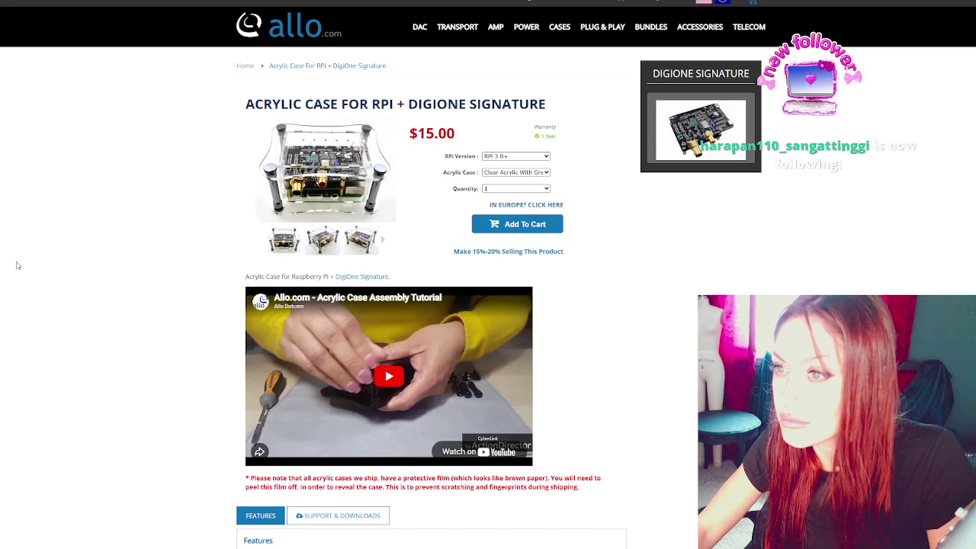
scroll(16, 263, down, 3)
scroll(16, 261, up, 2)
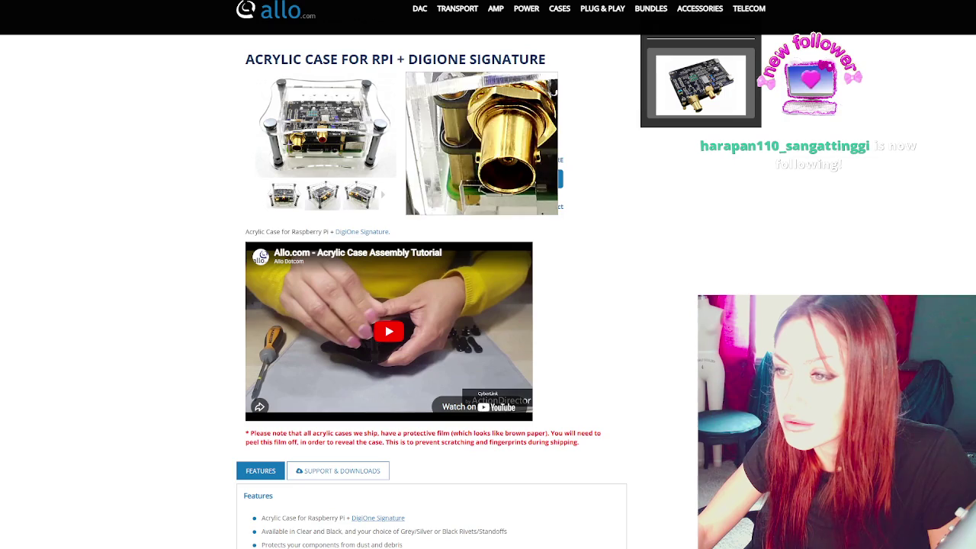
click(323, 195)
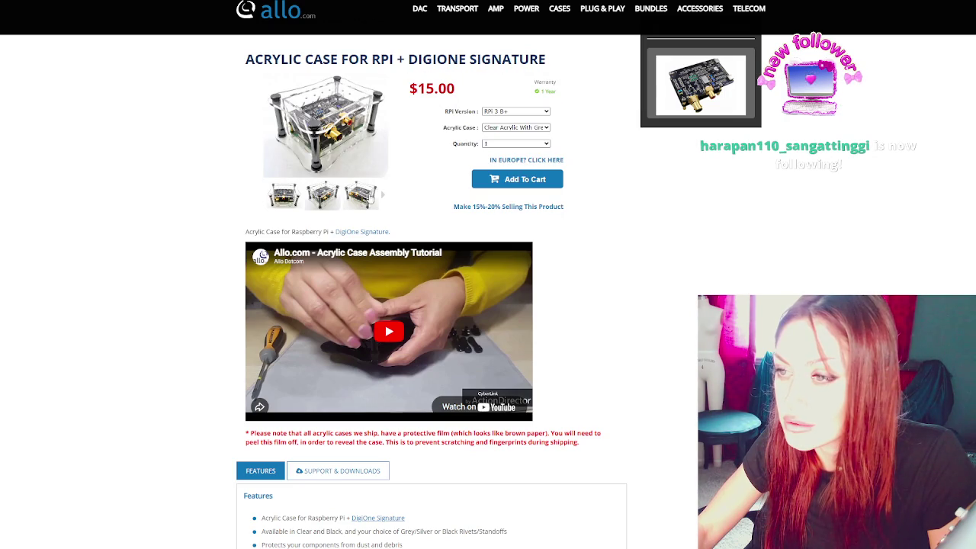
click(360, 196)
mouse_move(337, 141)
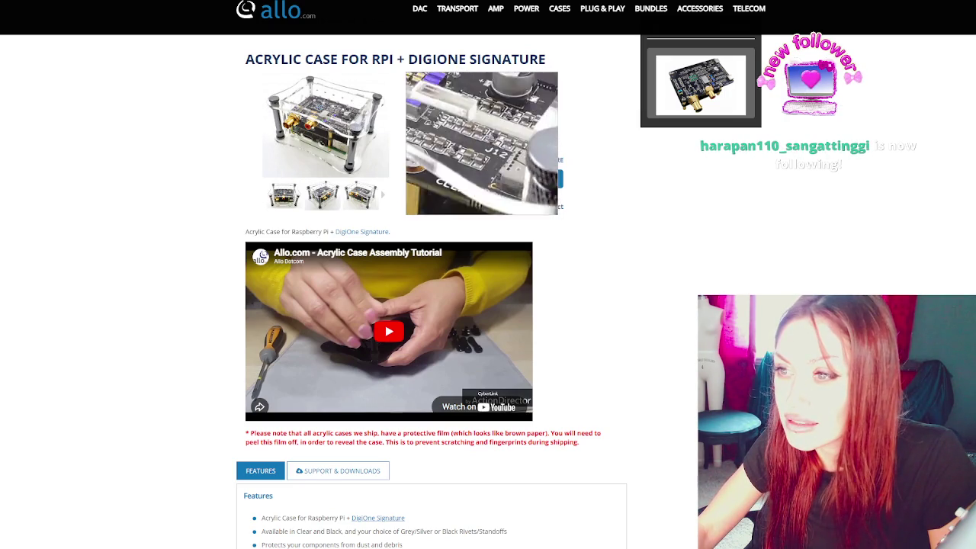
click(321, 195)
click(290, 200)
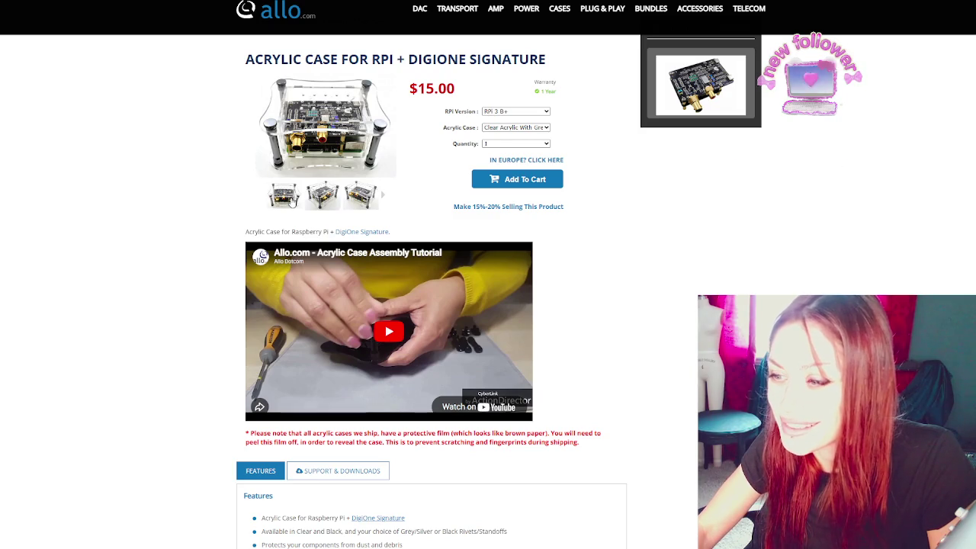
scroll(196, 208, down, 2)
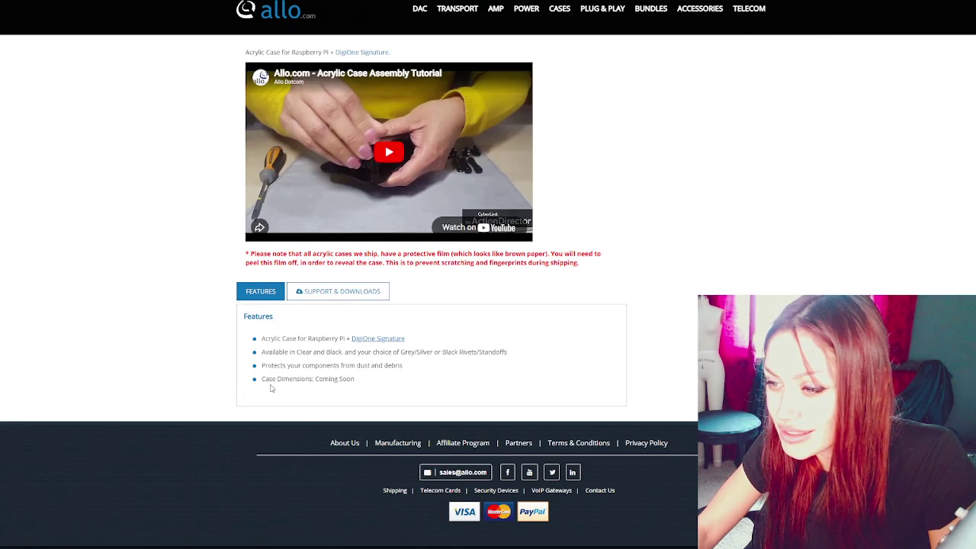
scroll(271, 388, up, 2)
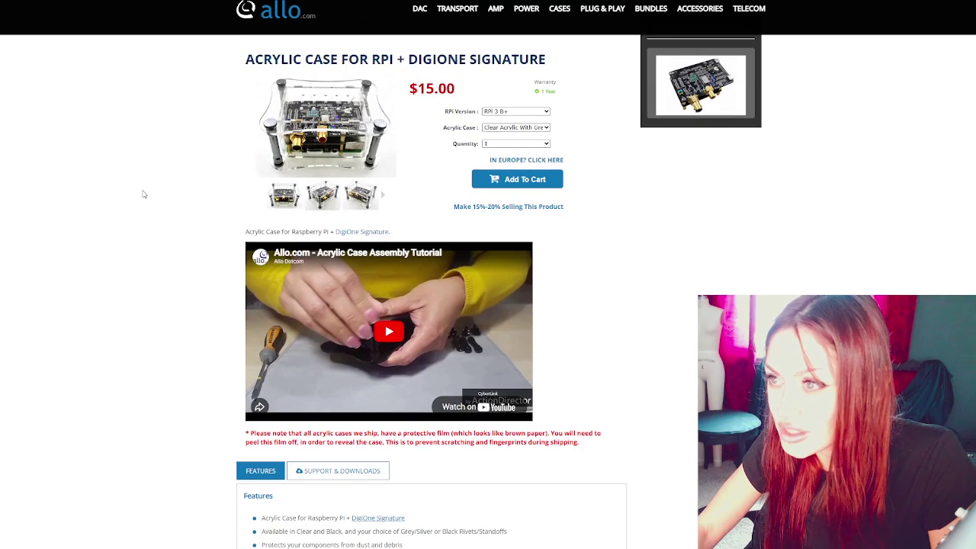
scroll(131, 191, up, 1)
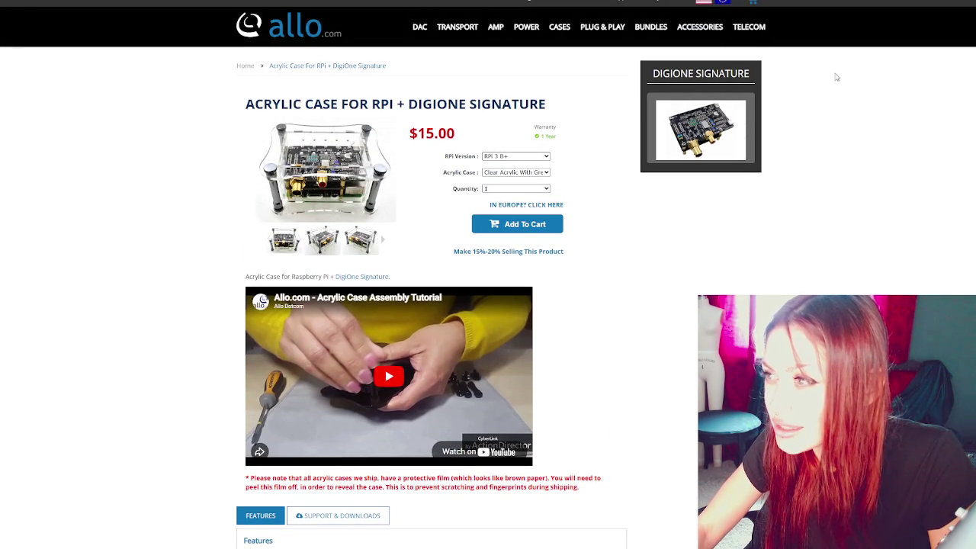
Step: Open the DigiOne Signature product page and check its $239.00 price
click(690, 146)
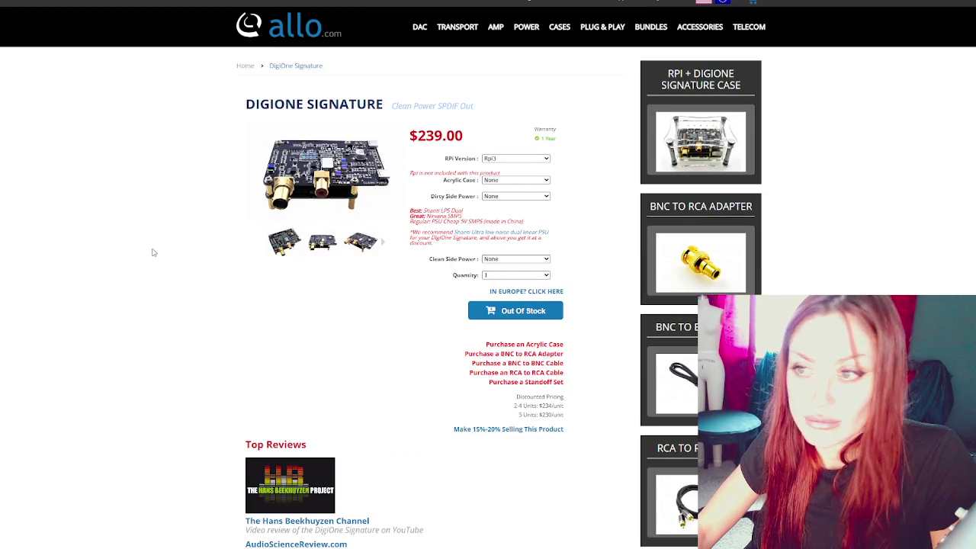
scroll(152, 253, down, 1)
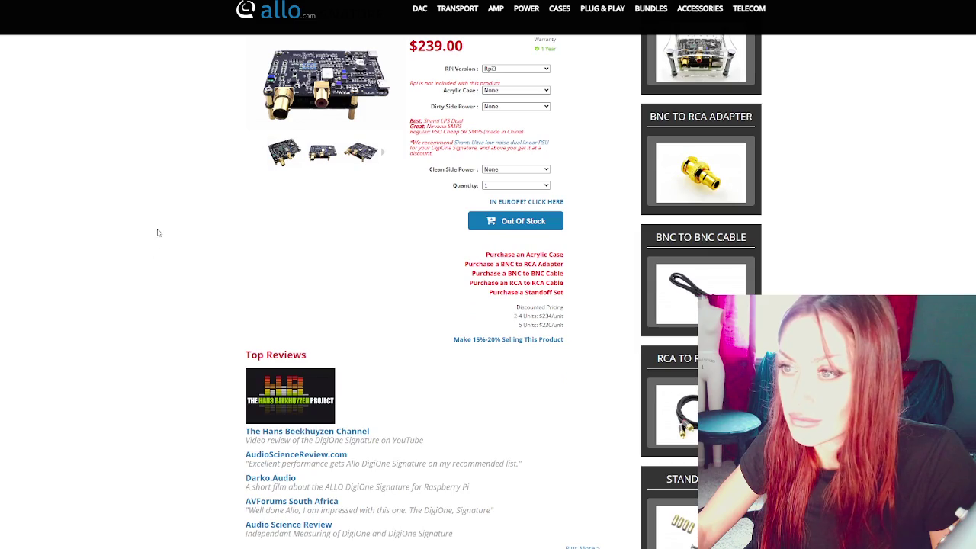
scroll(269, 158, up, 1)
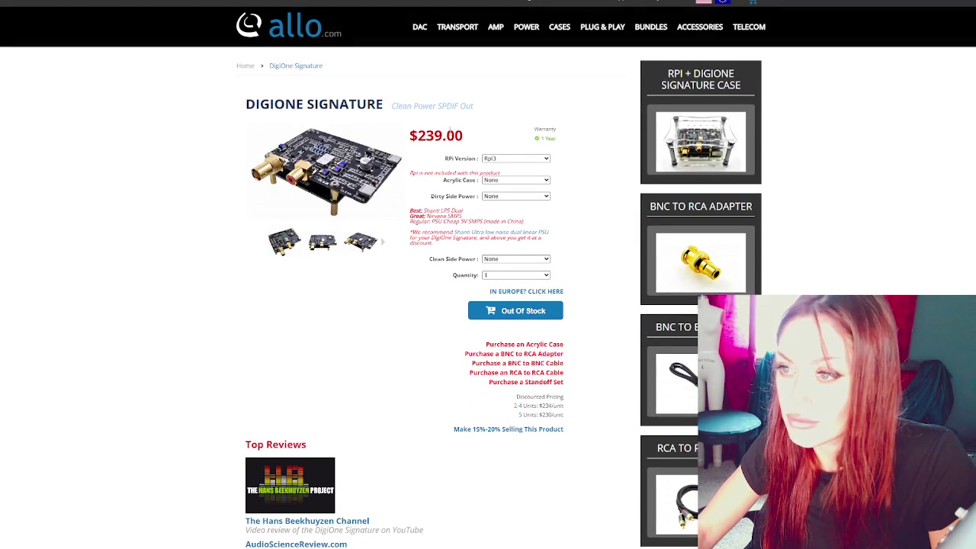
double_click(424, 134)
click(264, 323)
Step: Read the top reviews and description, noting the board needs two PSUs
scroll(264, 322, down, 5)
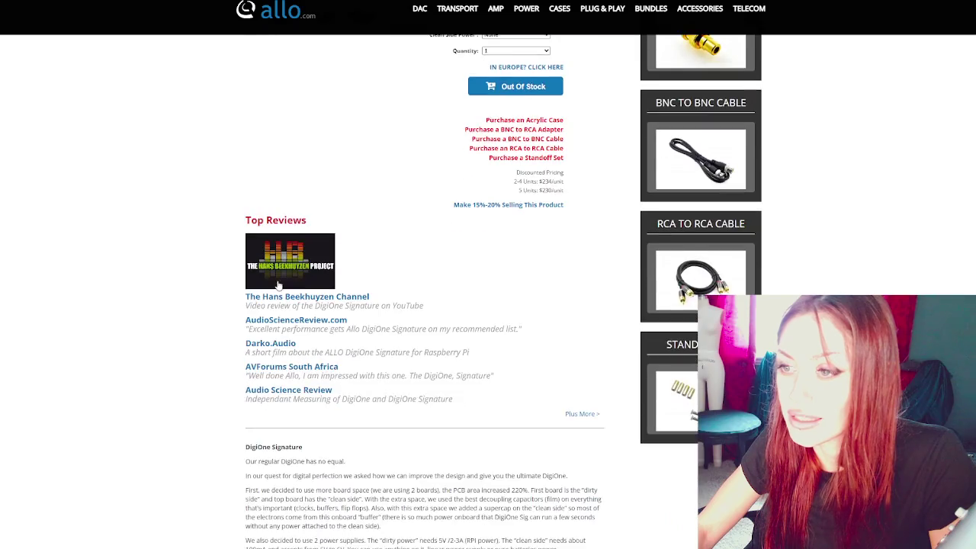
drag(320, 282, 580, 474)
click(315, 296)
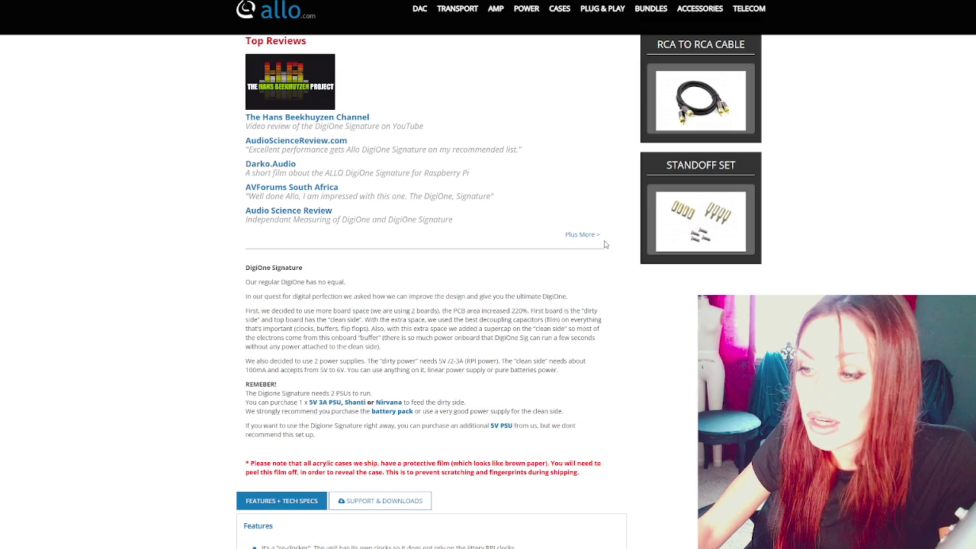
scroll(607, 245, down, 3)
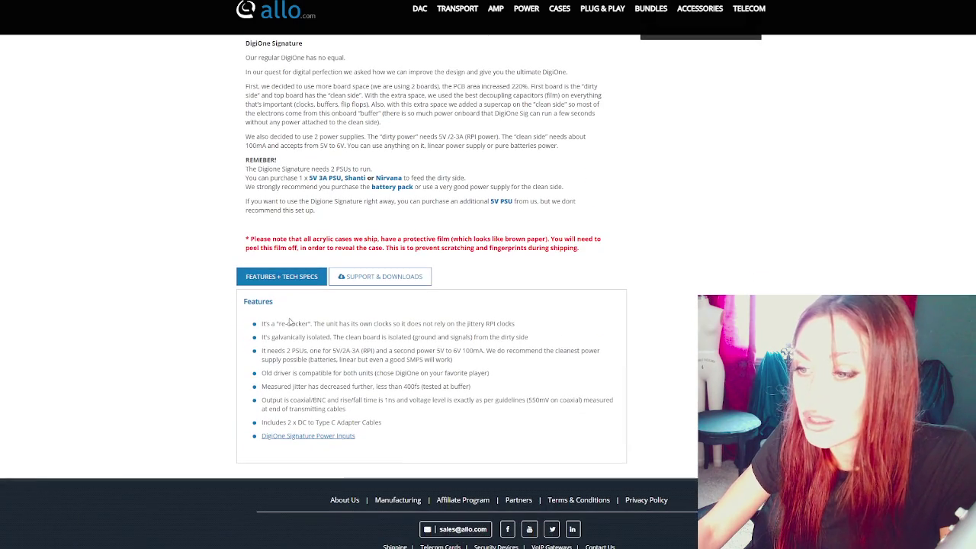
drag(262, 323, 514, 324)
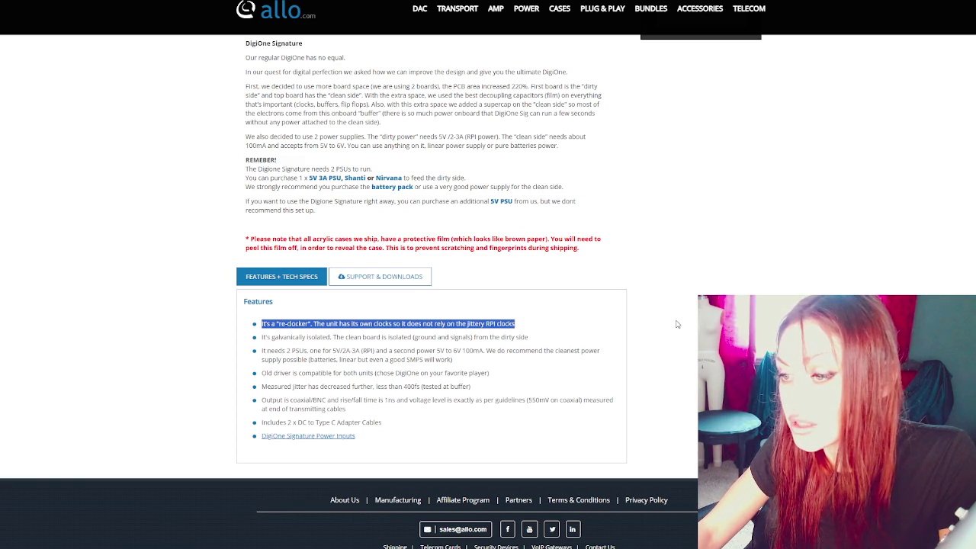
scroll(675, 324, up, 10)
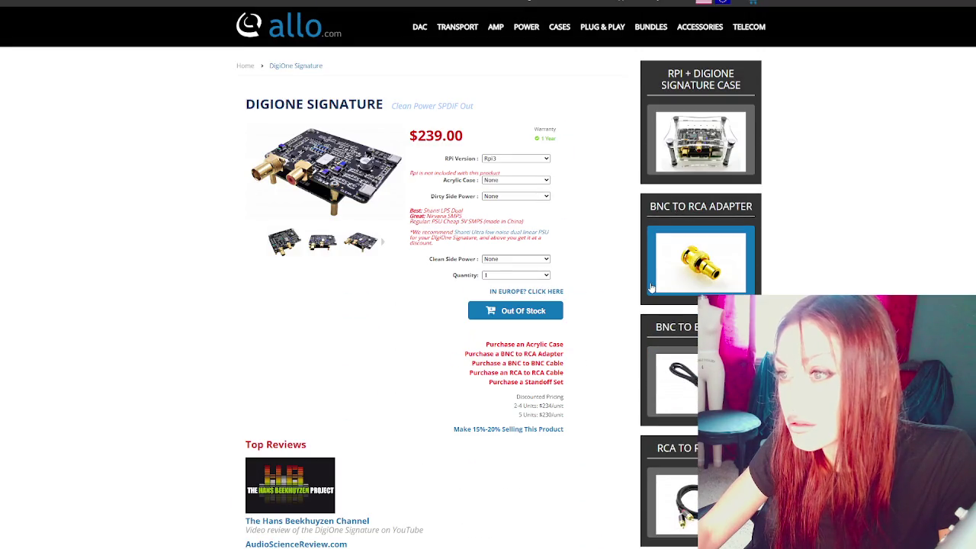
click(300, 234)
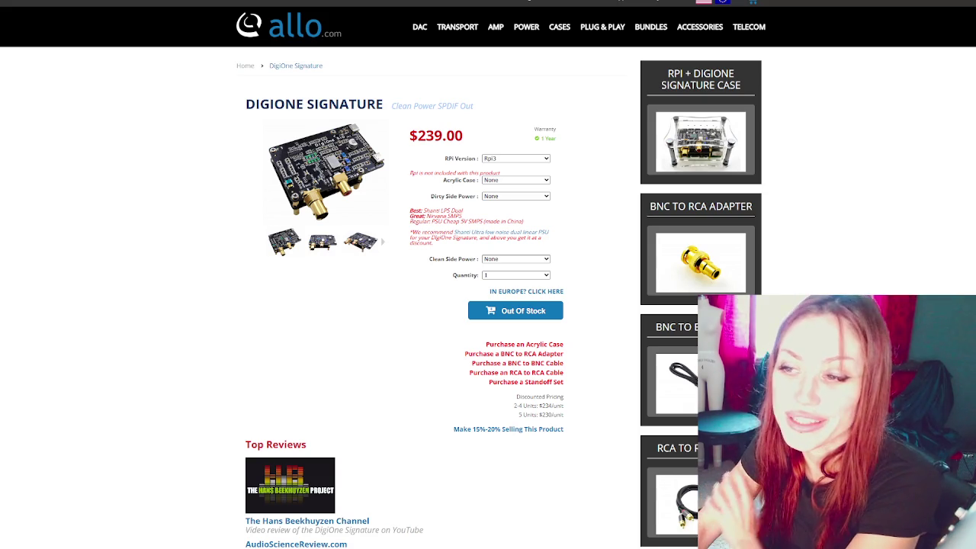
scroll(488, 274, down, 1)
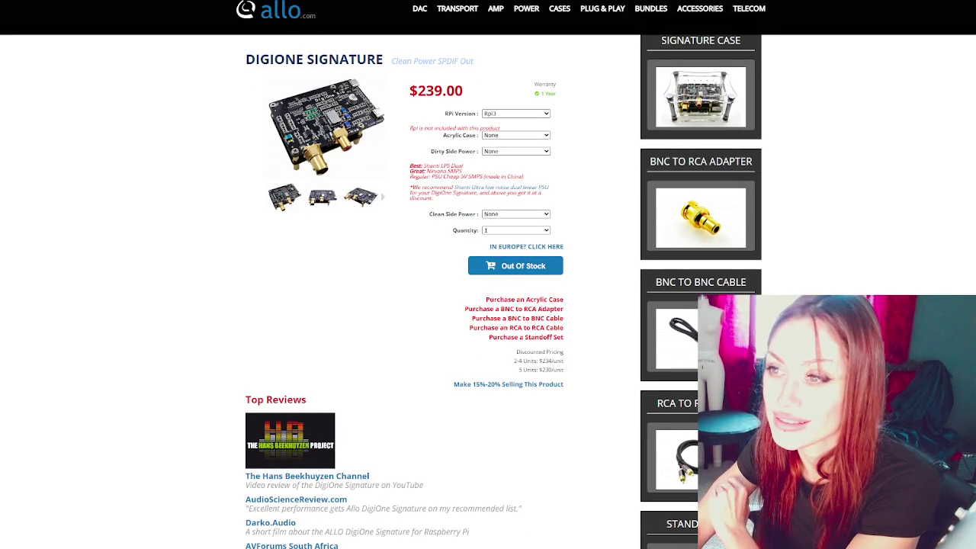
scroll(152, 266, down, 3)
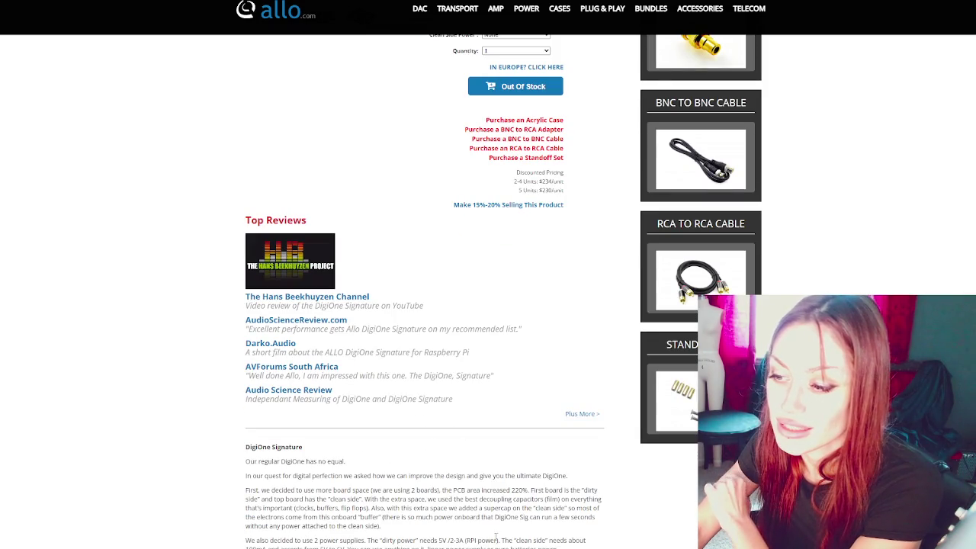
drag(286, 477, 591, 545)
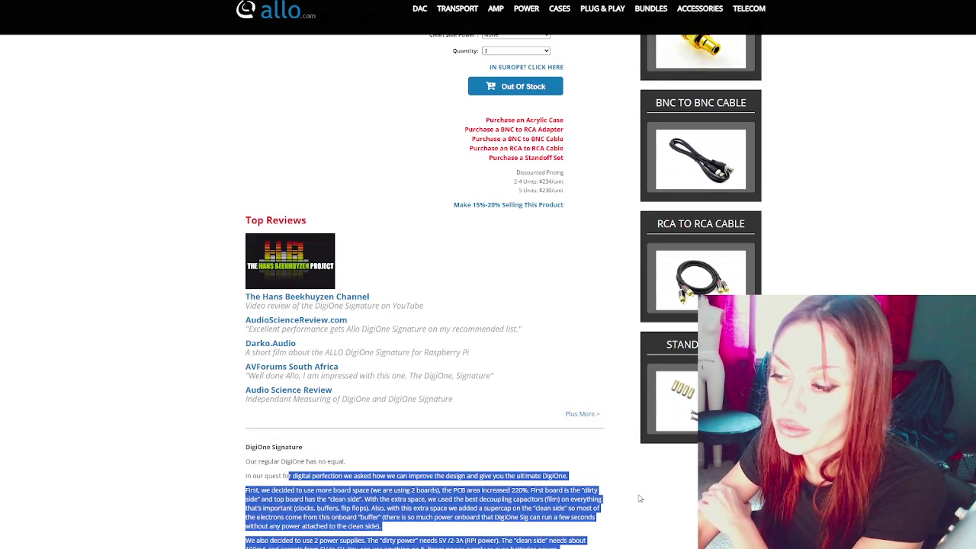
click(641, 499)
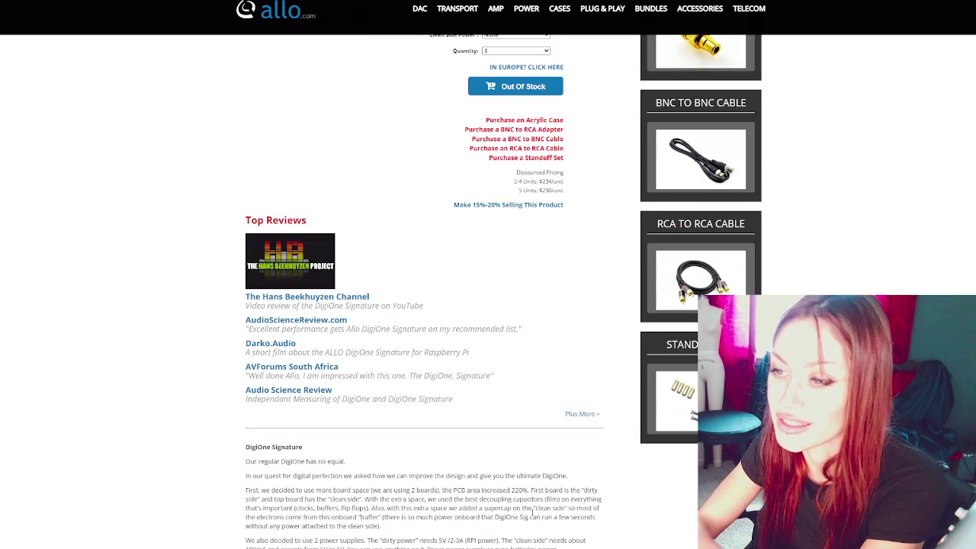
scroll(502, 487, up, 3)
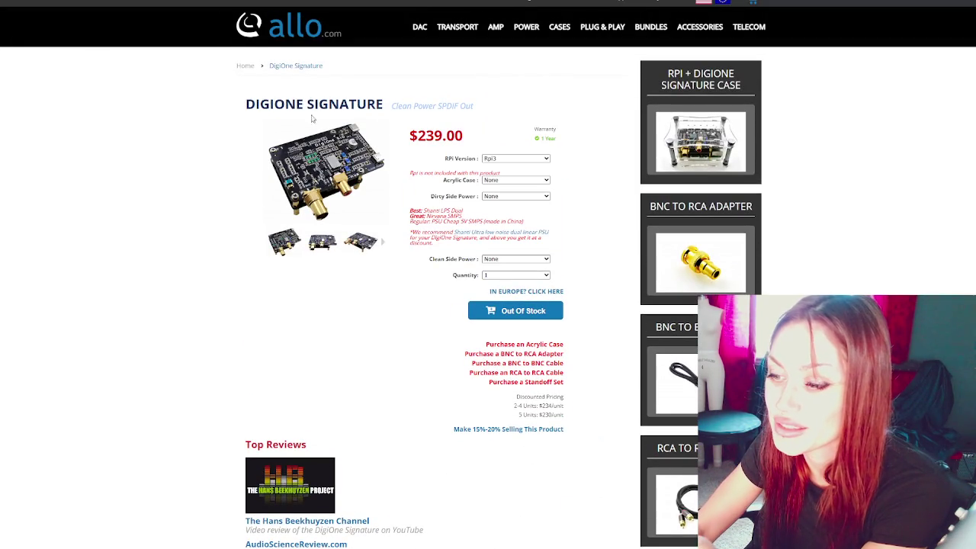
scroll(246, 390, down, 5)
scroll(246, 391, down, 2)
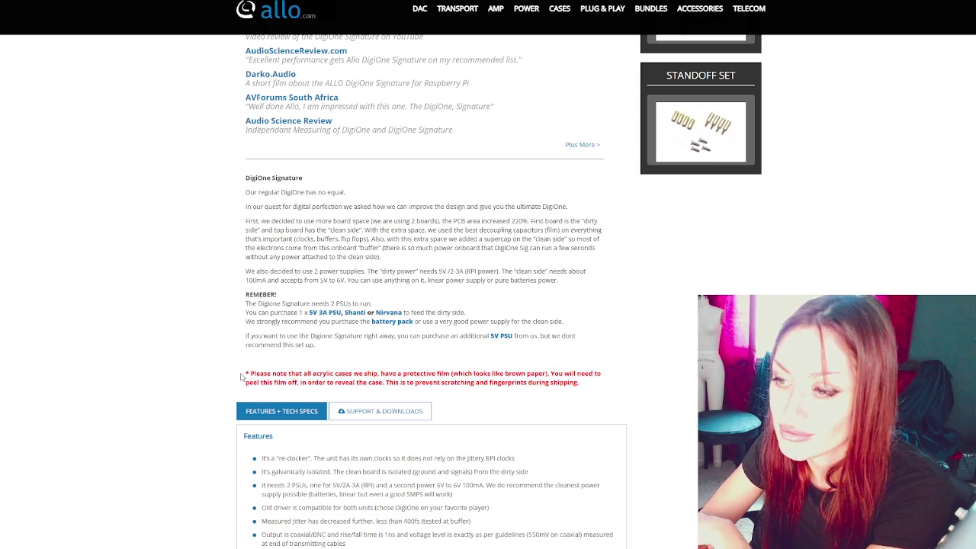
scroll(241, 377, down, 2)
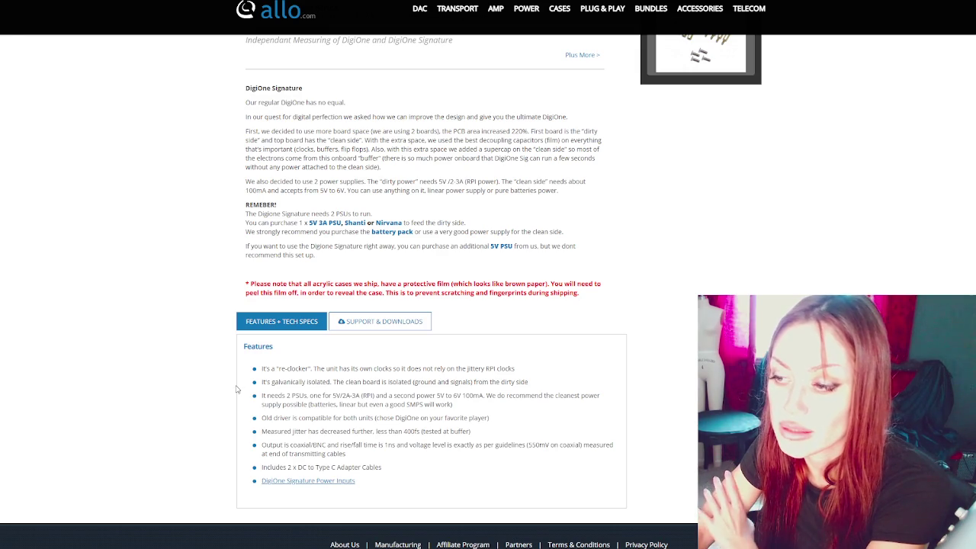
scroll(237, 389, up, 10)
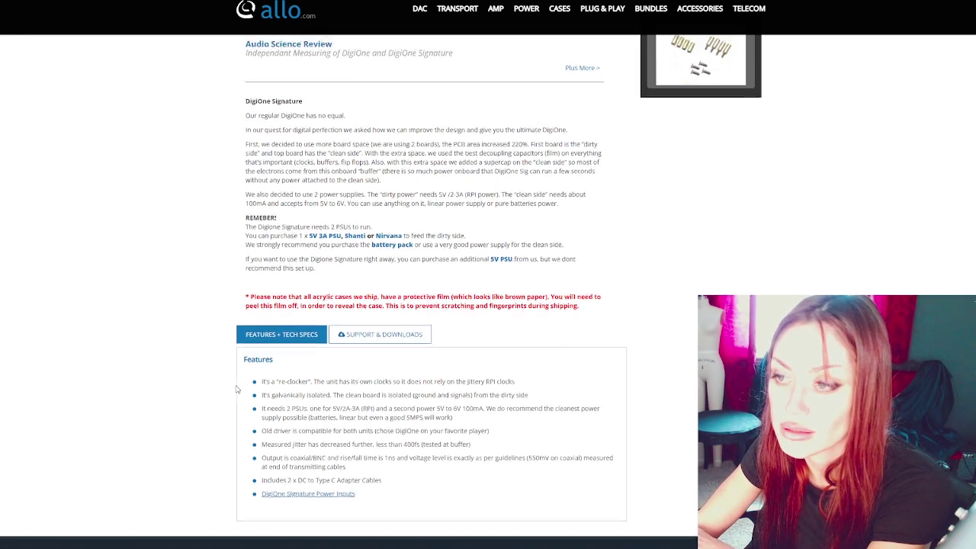
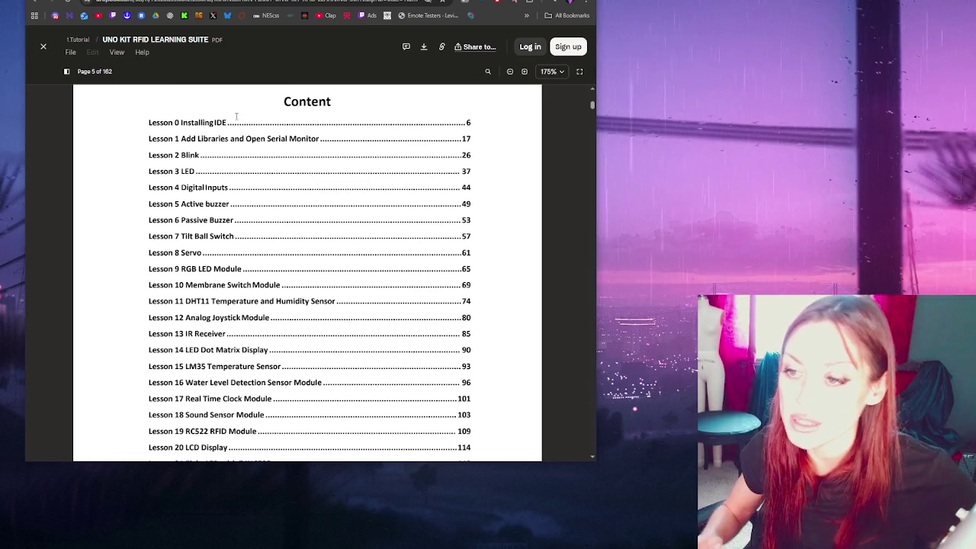
Step: Scroll the tutorial PDF from the page 5 contents to Lesson 0 Installing IDE on page 6
scroll(296, 212, down, 1)
scroll(296, 213, down, 10)
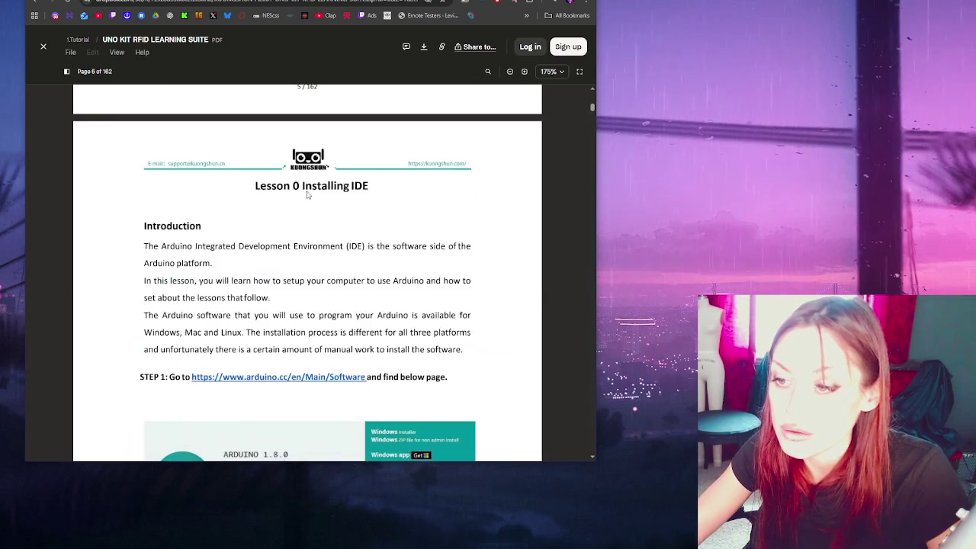
scroll(307, 195, down, 4)
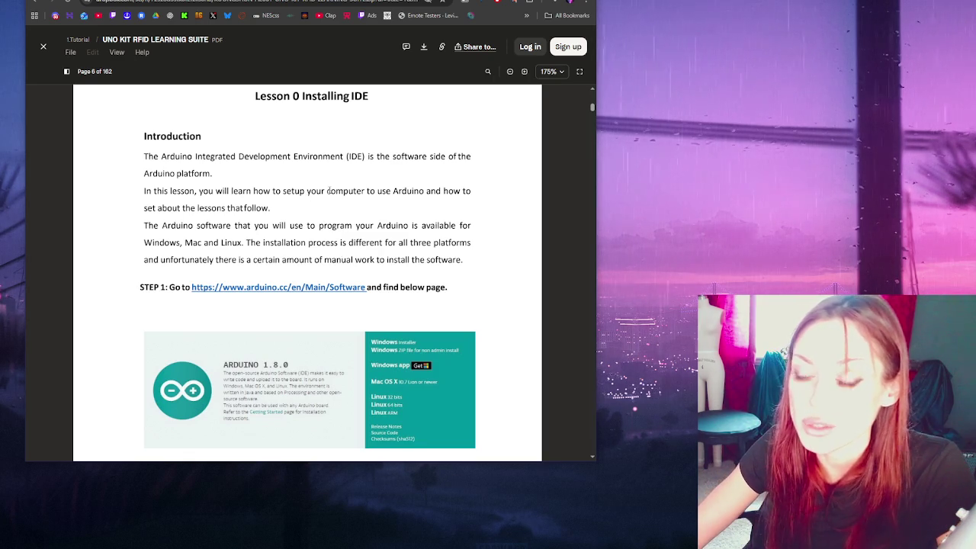
scroll(330, 191, down, 2)
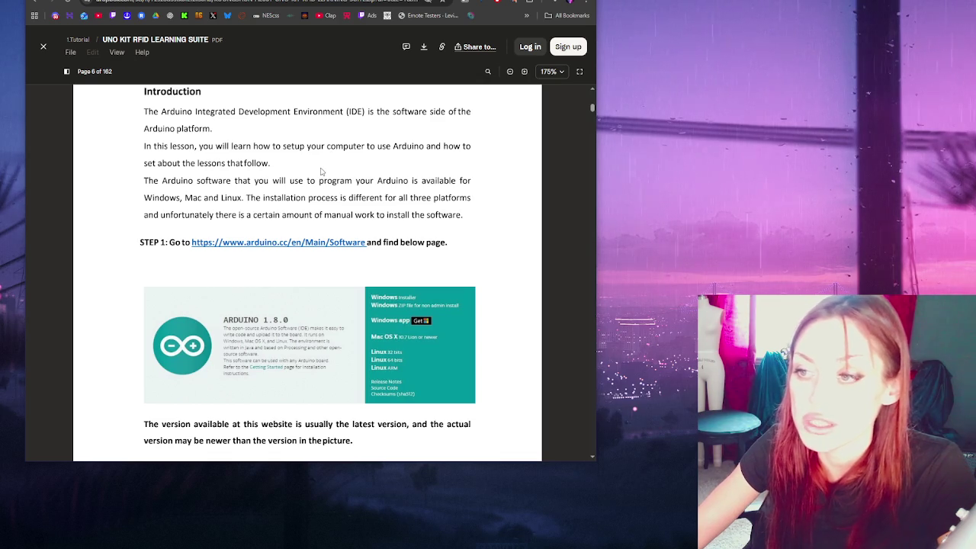
scroll(322, 172, down, 1)
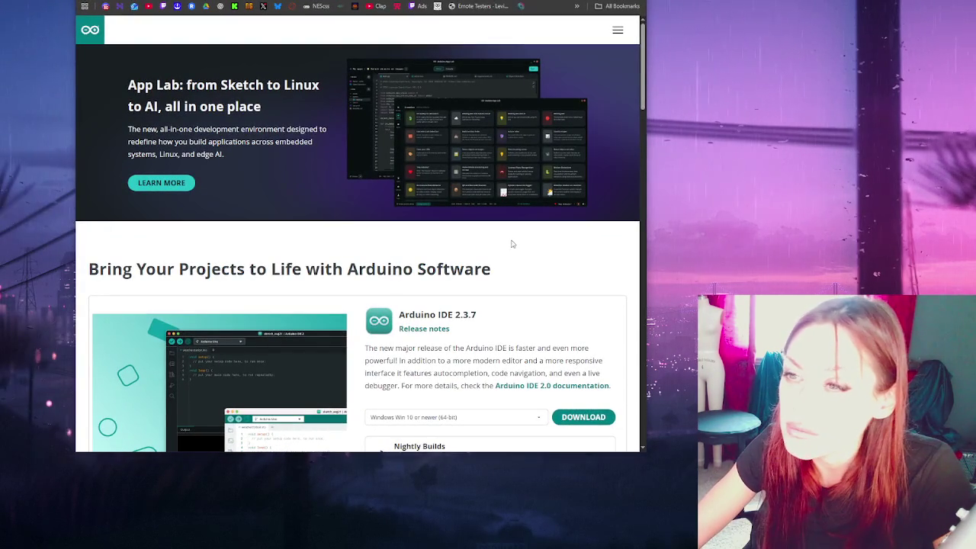
Step: Browse the IDE 2.3.7, App Lab, PLC IDE and CLI downloads, then return to the tutorial PDF
scroll(504, 227, down, 4)
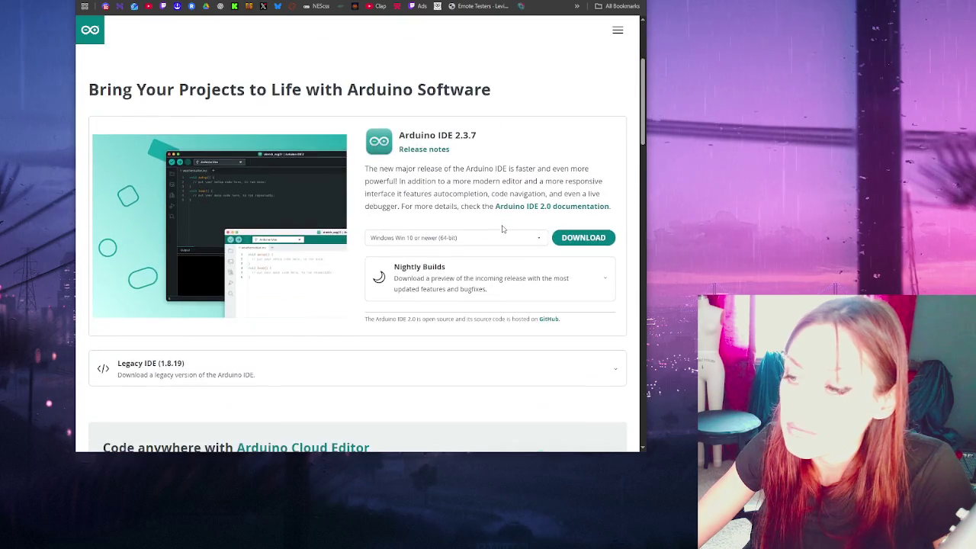
scroll(511, 225, down, 1)
scroll(517, 225, down, 4)
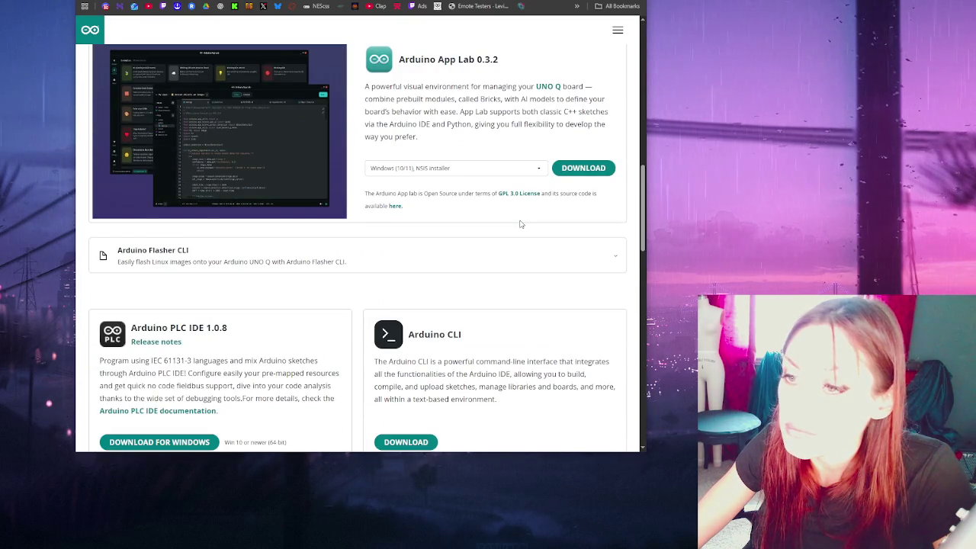
scroll(521, 223, down, 2)
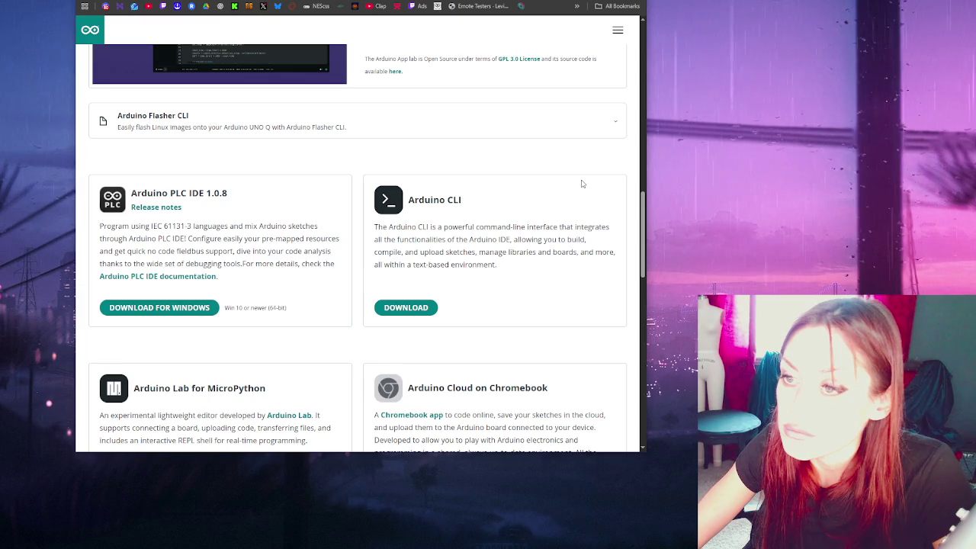
key(ctrl+Tab)
scroll(500, 186, down, 2)
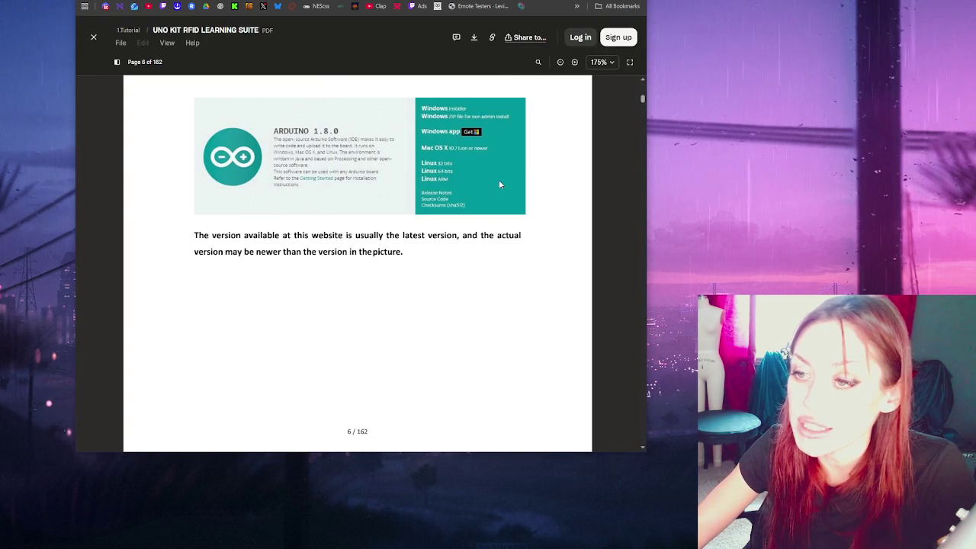
Step: Read page 7's STEP2 Windows Installer and JUST DOWNLOAD instructions, then switch to the Arduino download page
scroll(499, 186, down, 5)
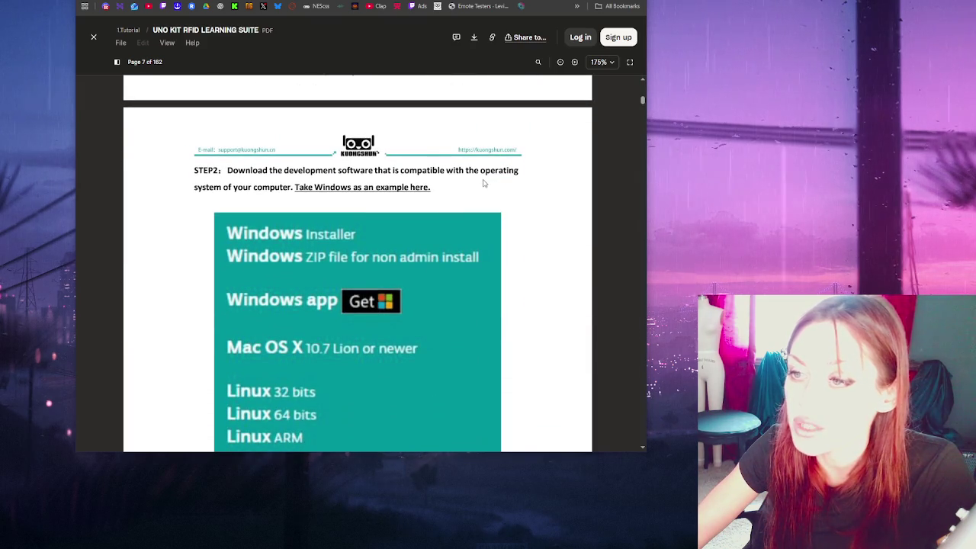
scroll(366, 187, down, 1)
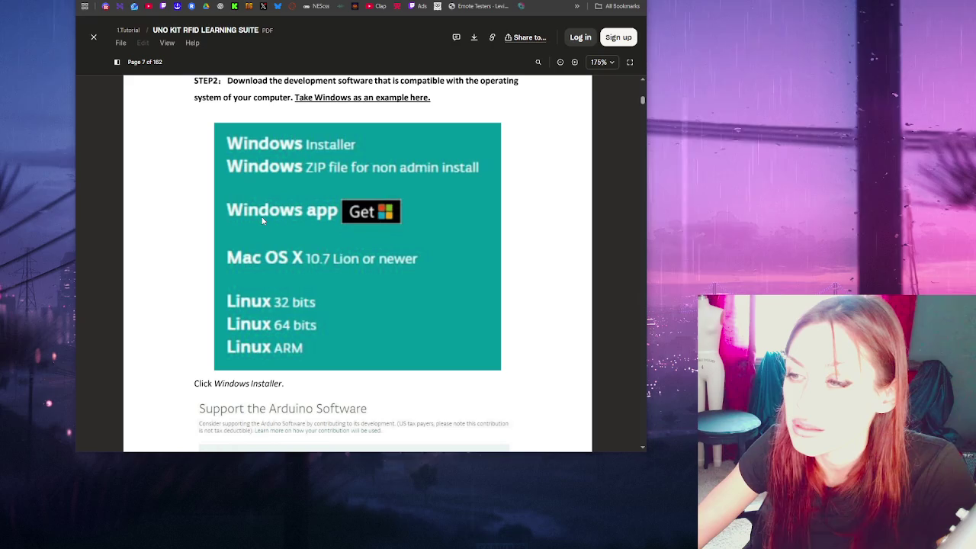
scroll(261, 221, down, 2)
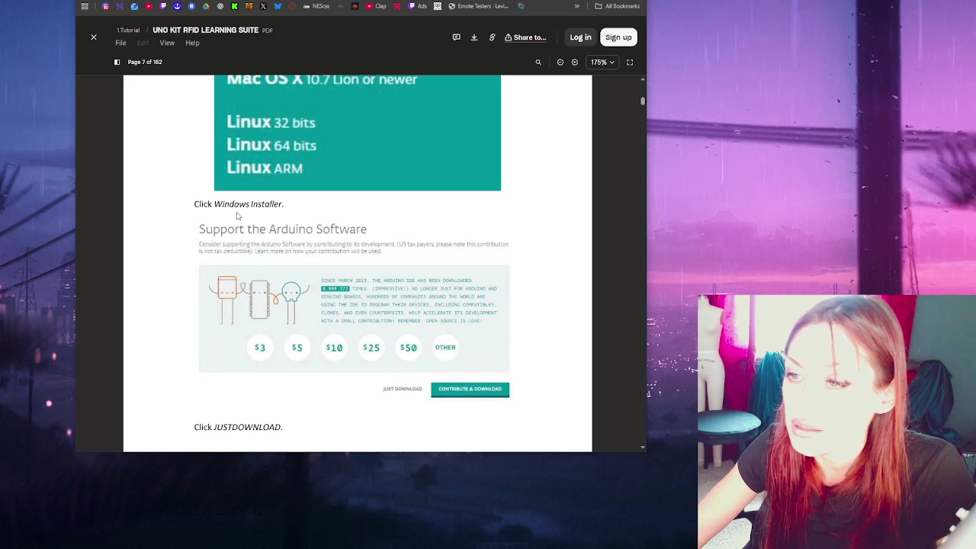
key(ctrl+Tab)
scroll(340, 135, up, 10)
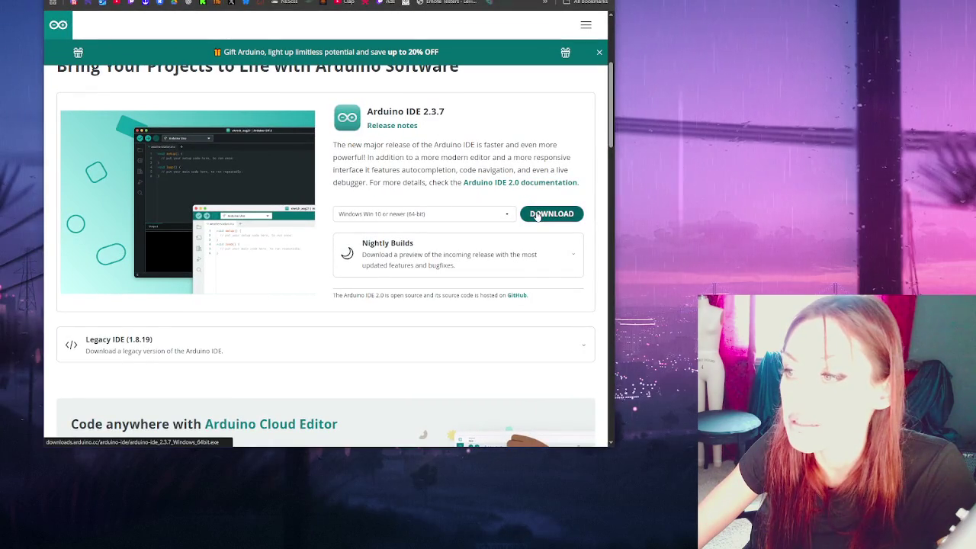
Step: Keep Windows Win 10 or newer (64-bit) for the IDE 2.3.7 download, then return to the PDF
click(376, 216)
click(375, 217)
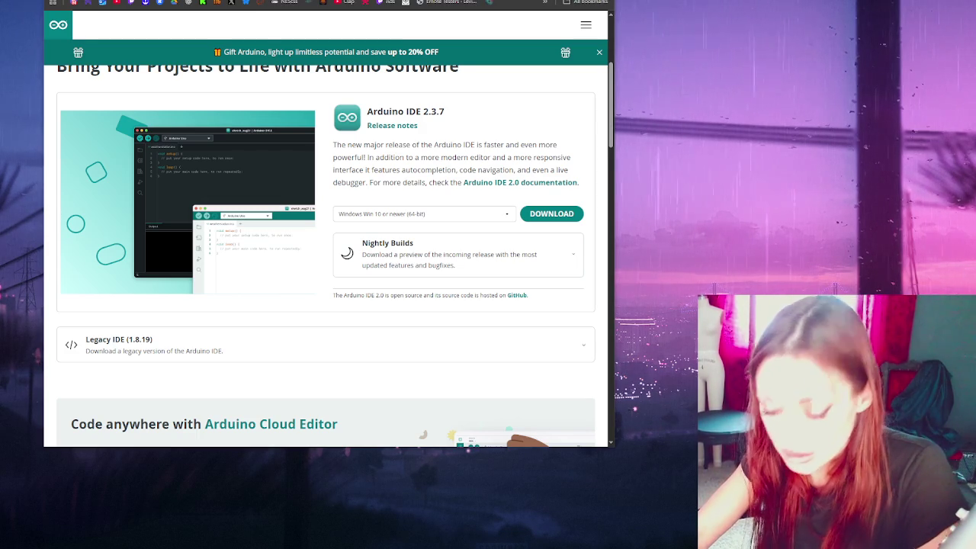
scroll(326, 251, down, 1)
scroll(326, 251, up, 2)
key(ctrl+tab)
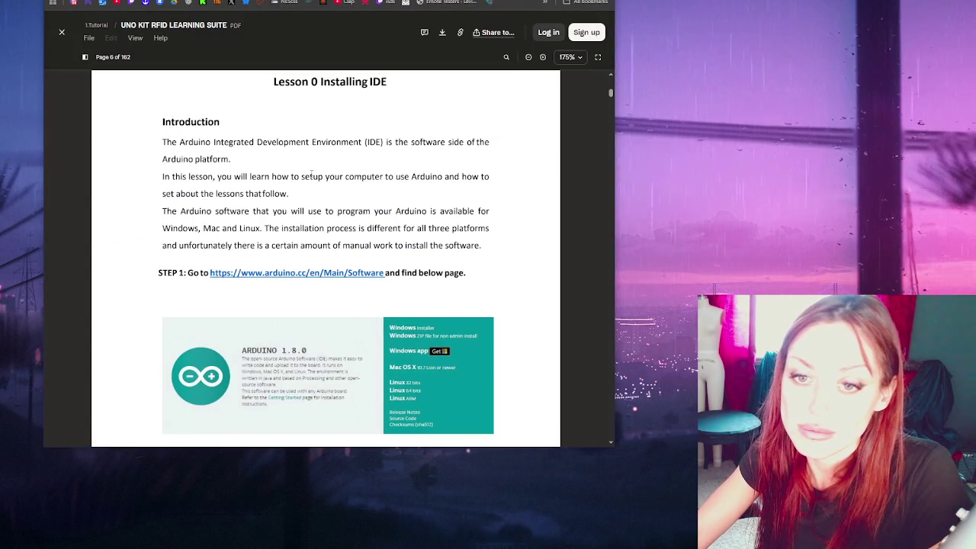
scroll(311, 173, down, 1)
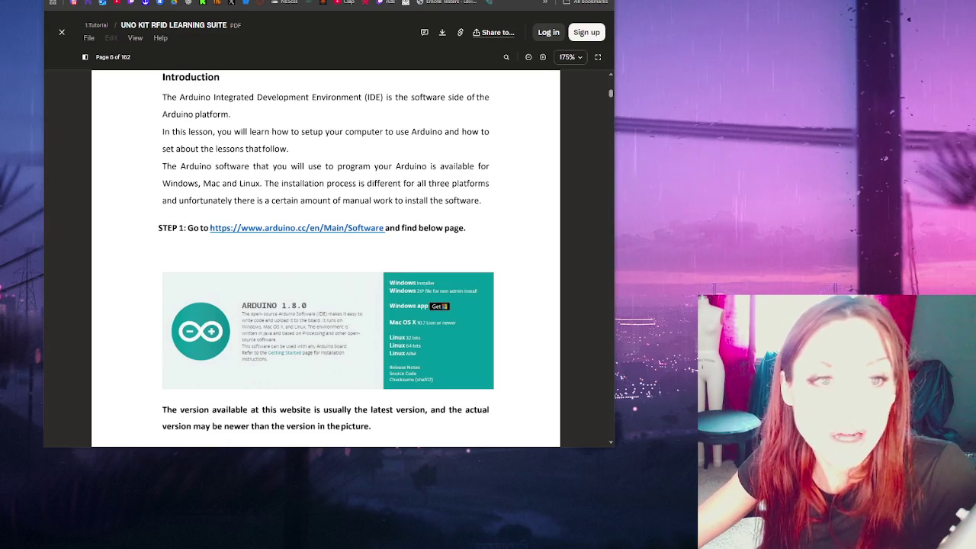
scroll(409, 204, up, 1)
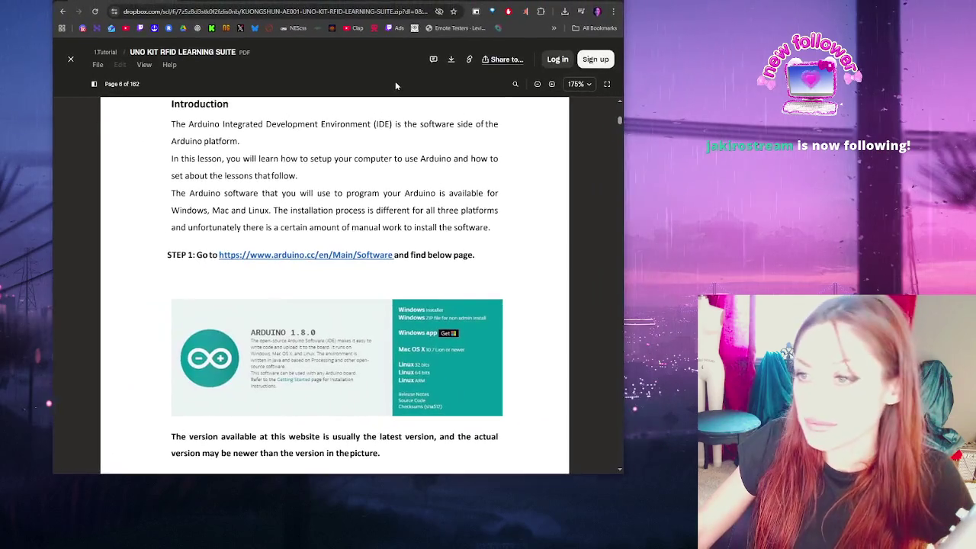
scroll(447, 157, down, 2)
Step: Open the PDF's arduino.cc Software link in a new tab
scroll(447, 157, up, 1)
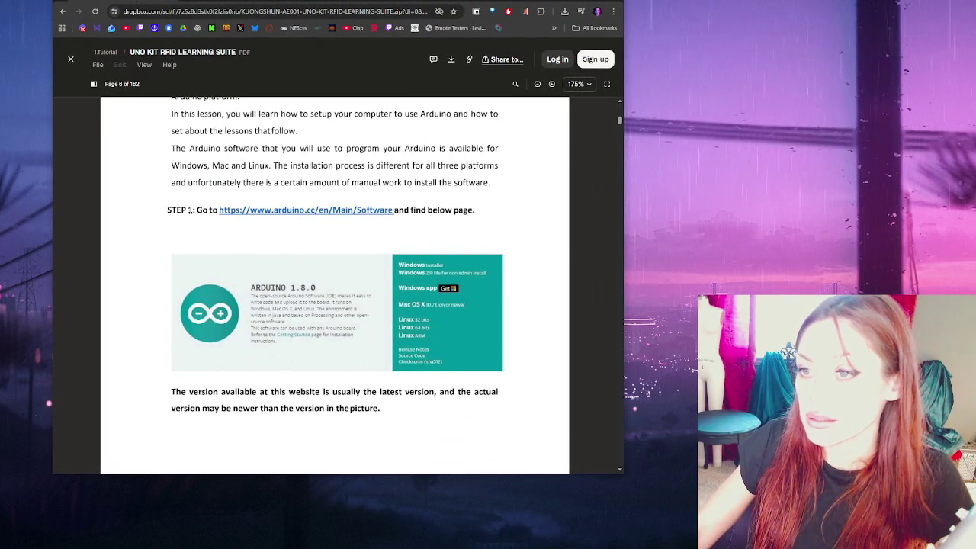
right_click(371, 219)
click(404, 227)
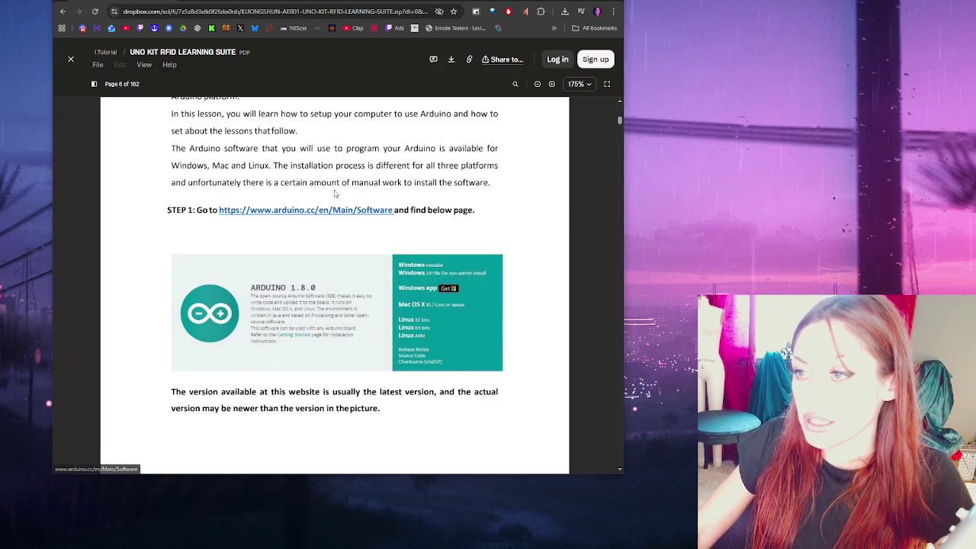
Step: Check both Arduino software tabs, then return to the tutorial PDF at page 7's STEP2
scroll(336, 193, down, 2)
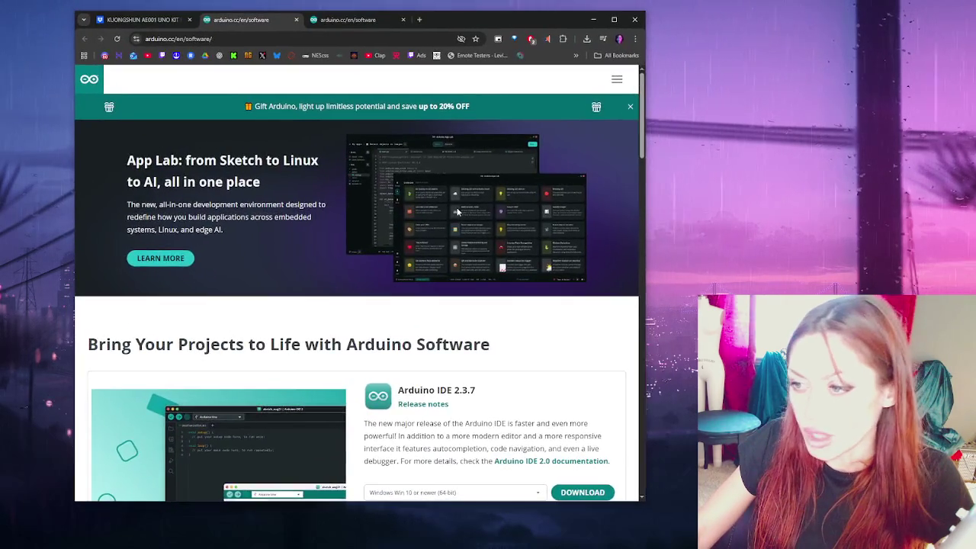
scroll(470, 210, down, 2)
scroll(470, 210, down, 2)
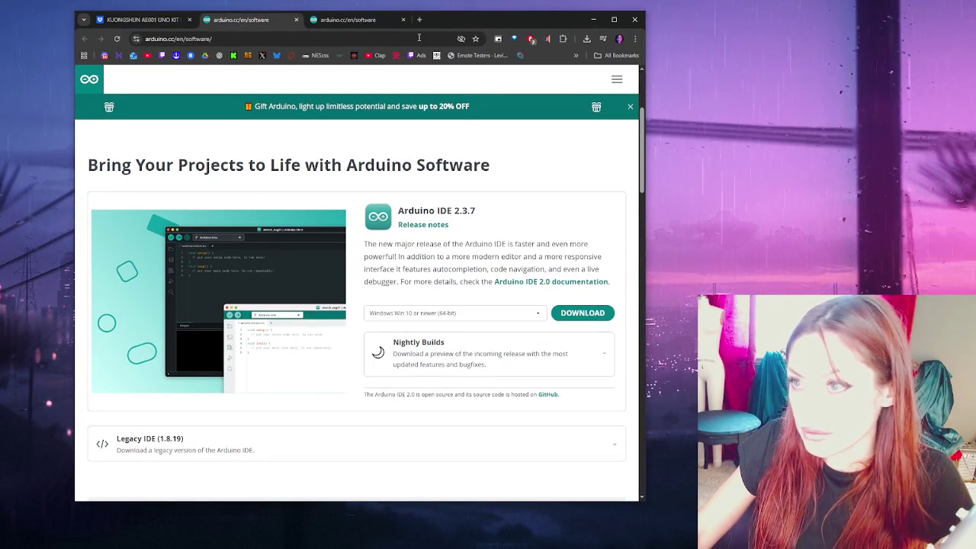
click(365, 17)
click(244, 19)
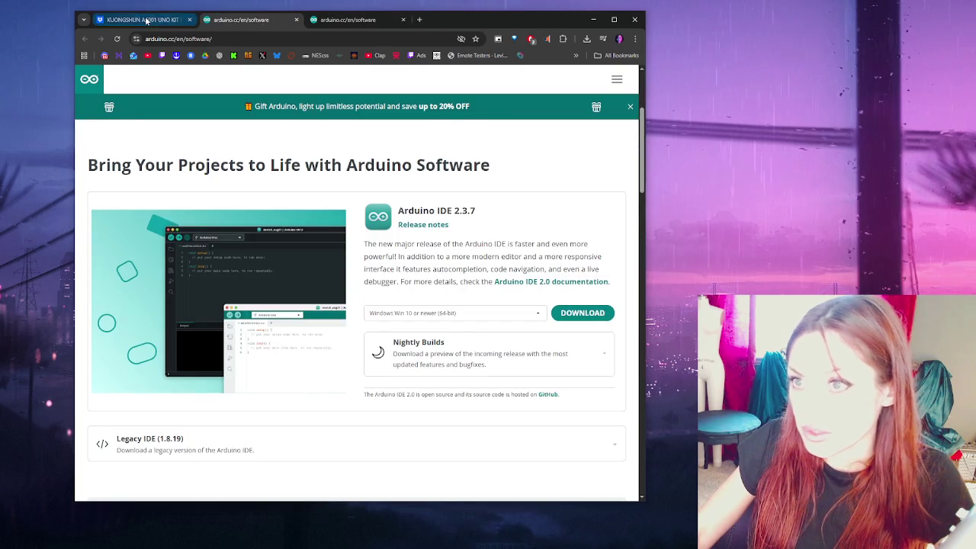
click(141, 19)
scroll(556, 256, down, 1)
Step: Scroll the PDF back from page 7 to the page 5 contents listing Lessons 12–28
scroll(557, 256, down, 5)
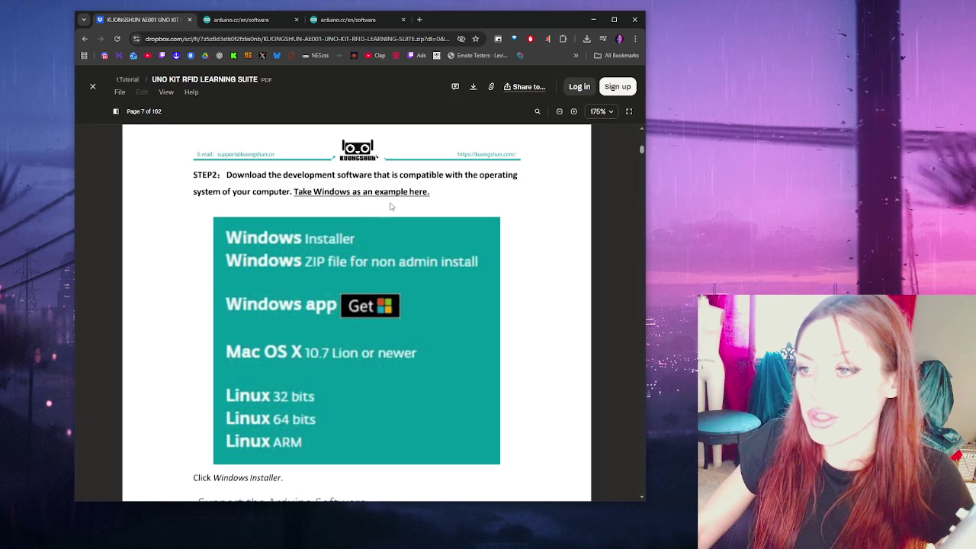
scroll(392, 200, down, 3)
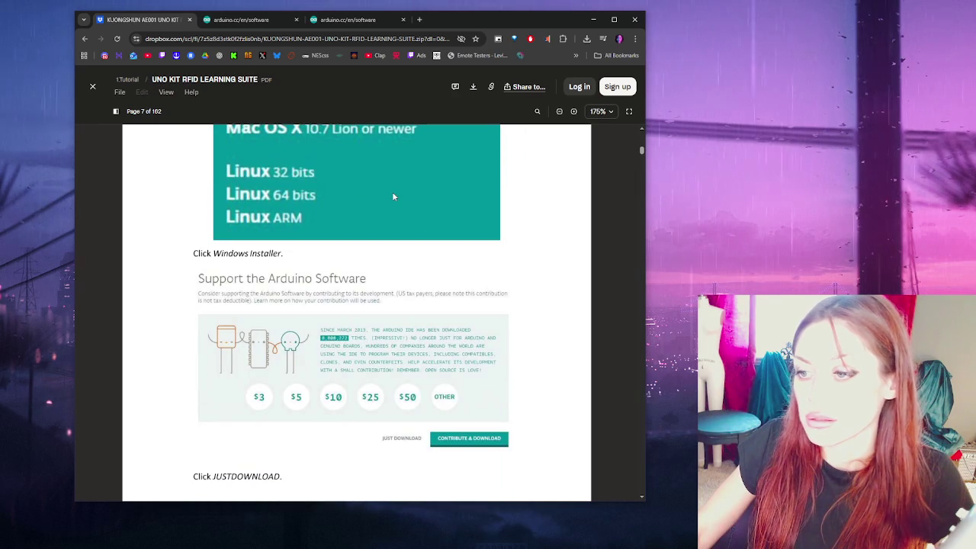
scroll(394, 197, down, 2)
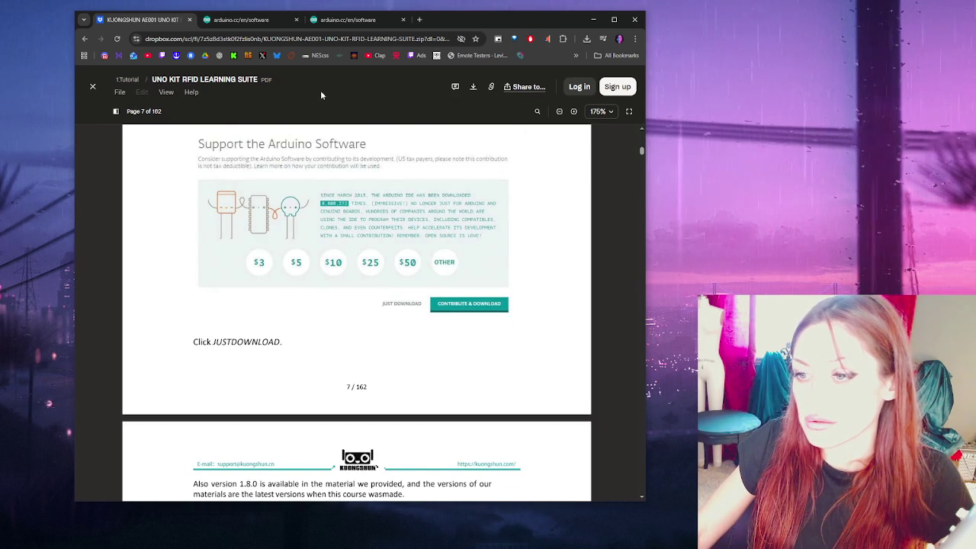
scroll(343, 216, down, 2)
scroll(344, 215, down, 2)
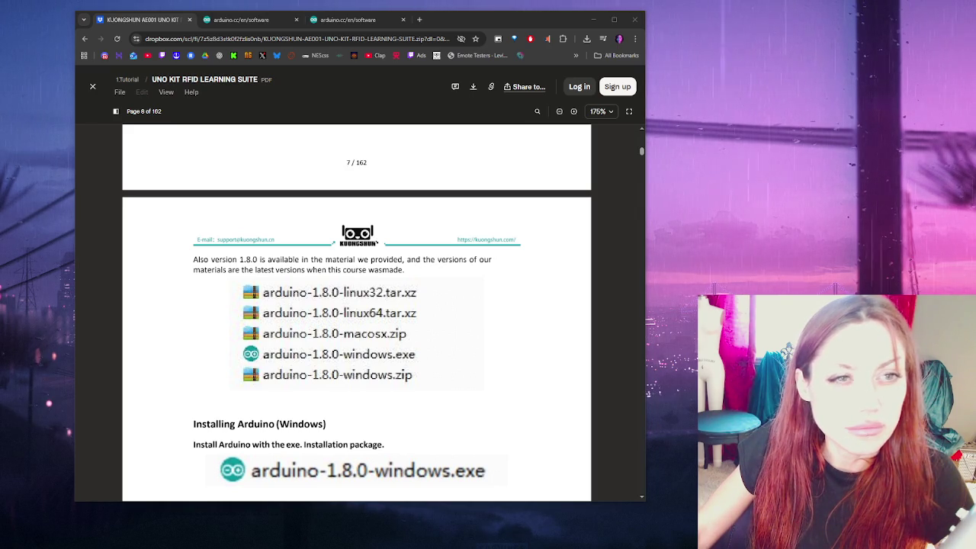
scroll(379, 290, up, 2)
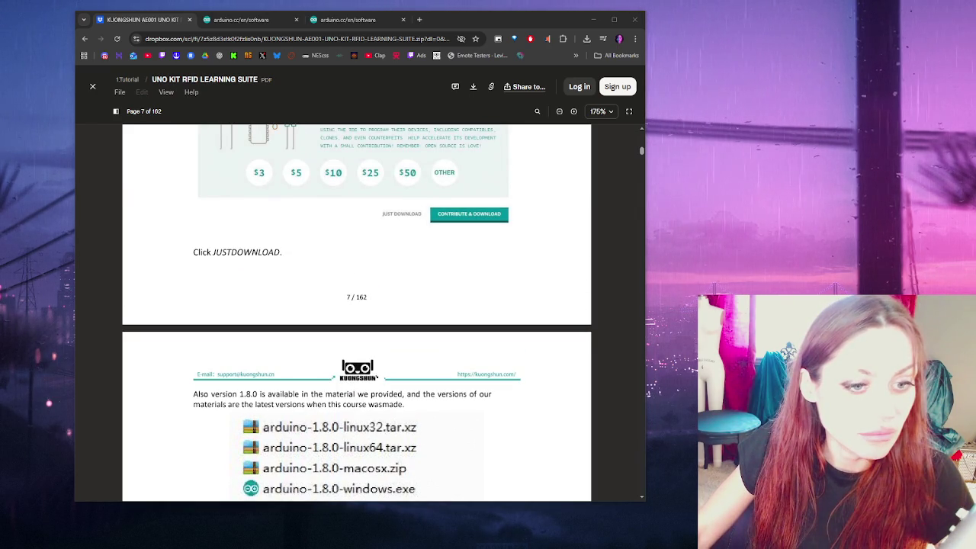
scroll(416, 249, up, 13)
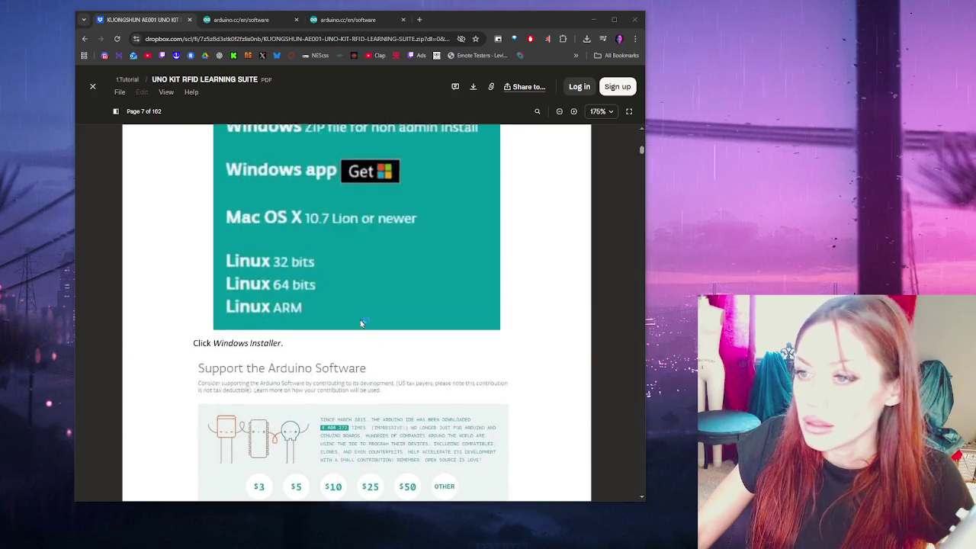
scroll(416, 249, up, 10)
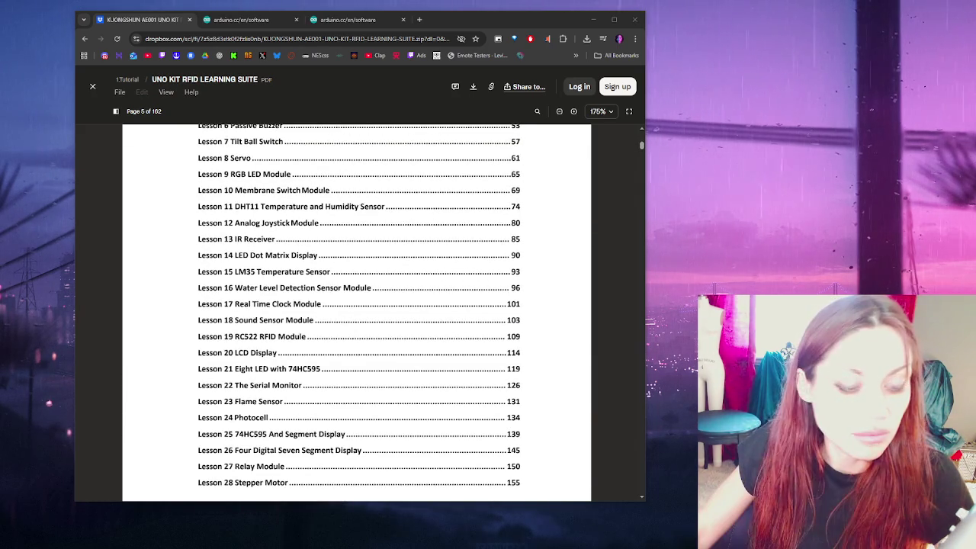
scroll(338, 272, down, 2)
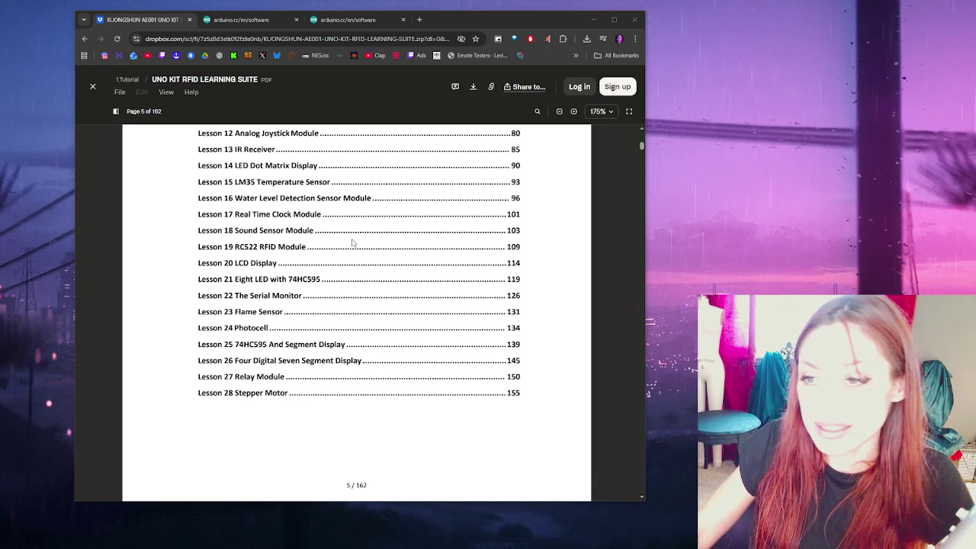
Step: Read PDF pages 6–9 on downloading and installing Arduino for Windows, then switch to the arduino.cc tab
scroll(359, 248, down, 7)
scroll(377, 241, down, 1)
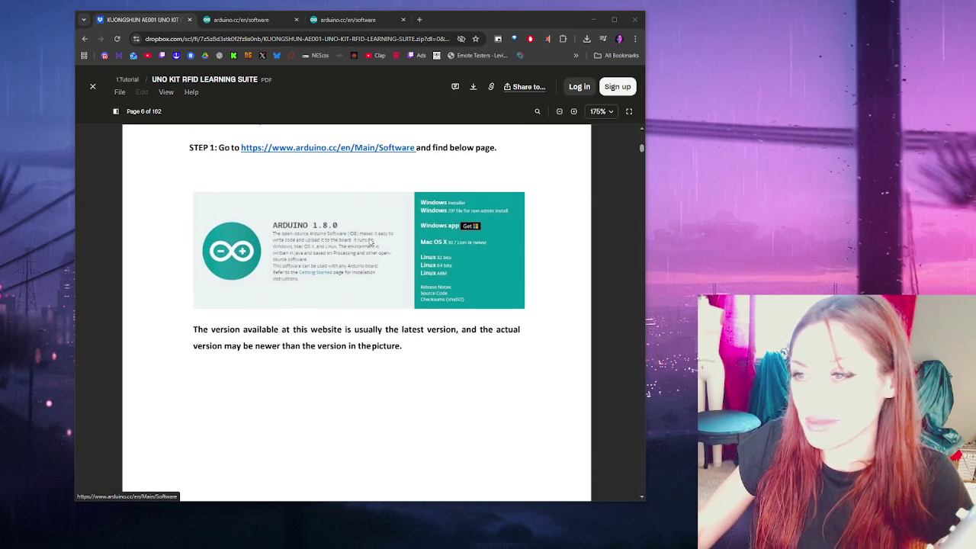
scroll(537, 281, down, 4)
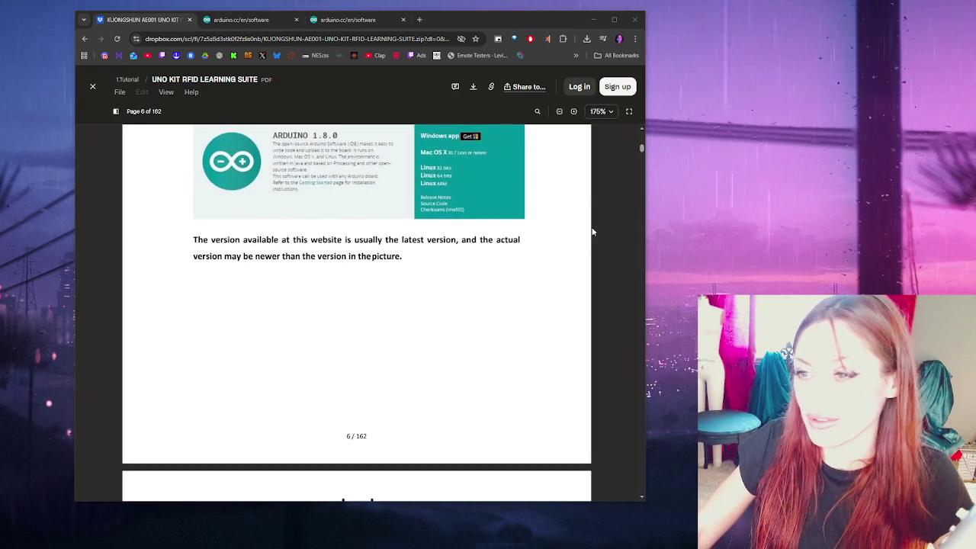
scroll(542, 188, up, 5)
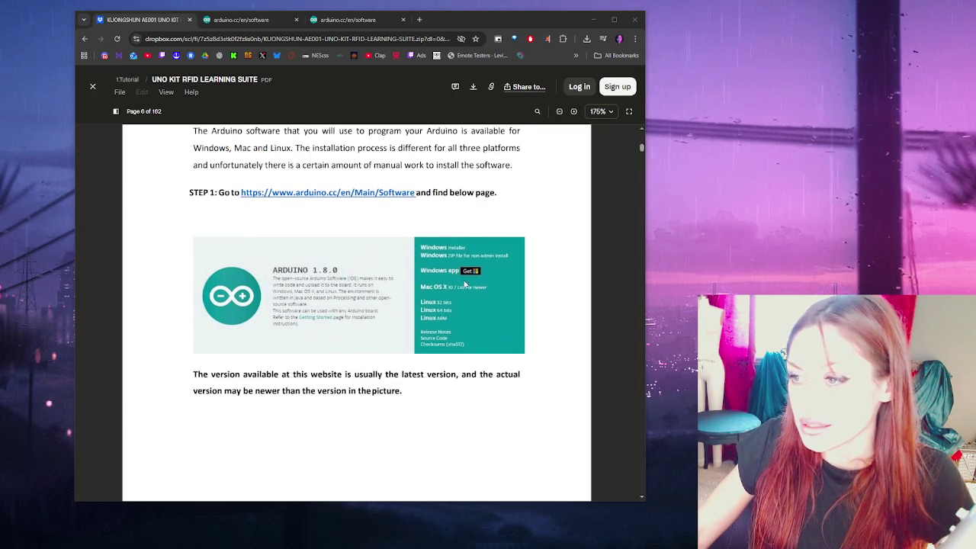
scroll(471, 263, down, 5)
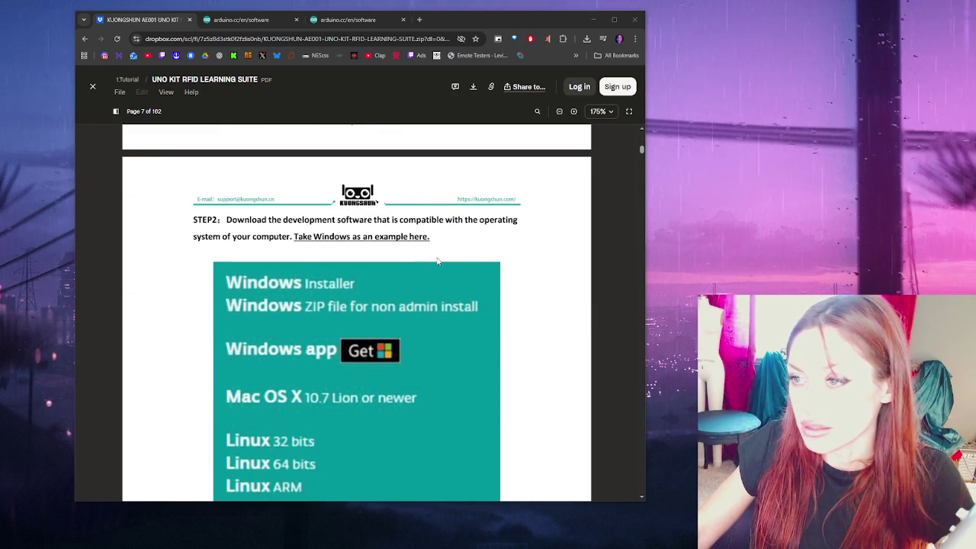
scroll(438, 261, down, 3)
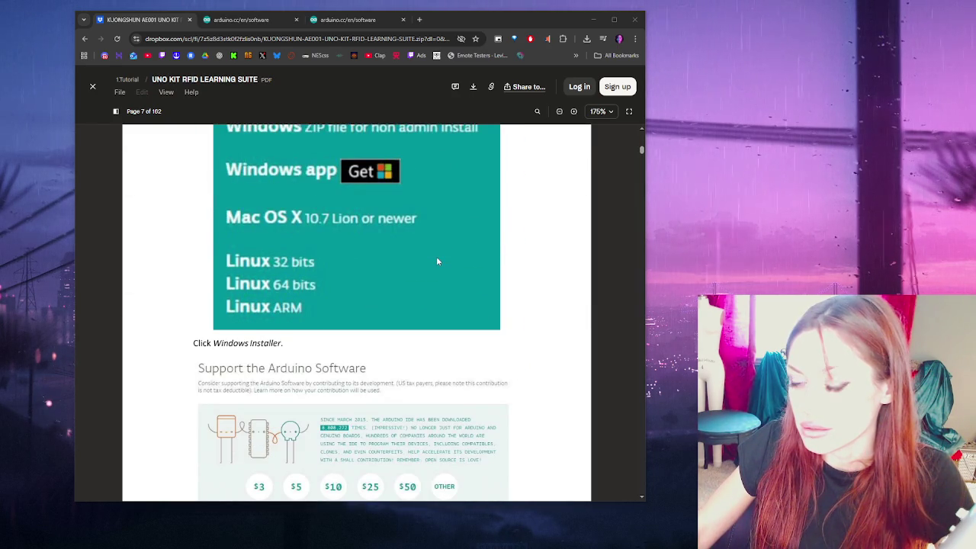
scroll(438, 261, down, 2)
scroll(438, 261, down, 5)
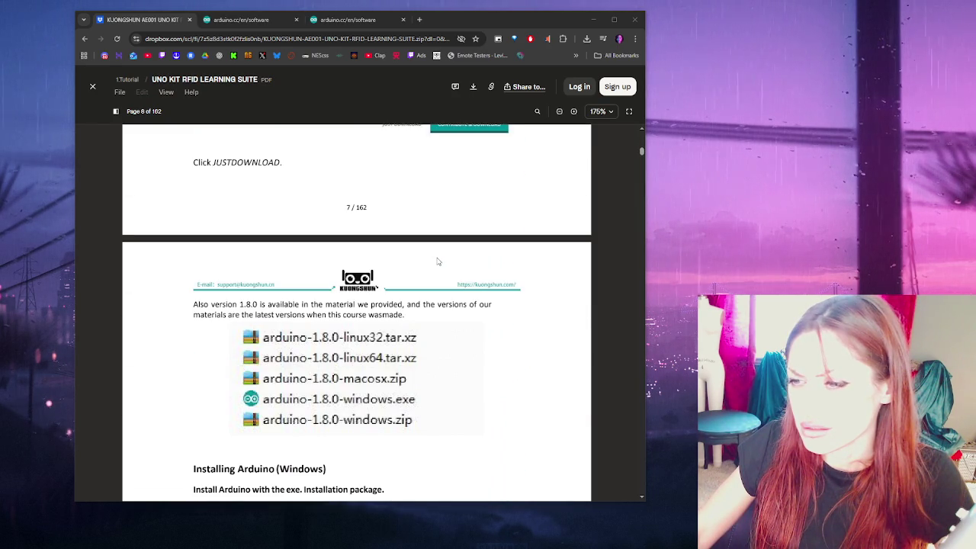
scroll(438, 261, down, 2)
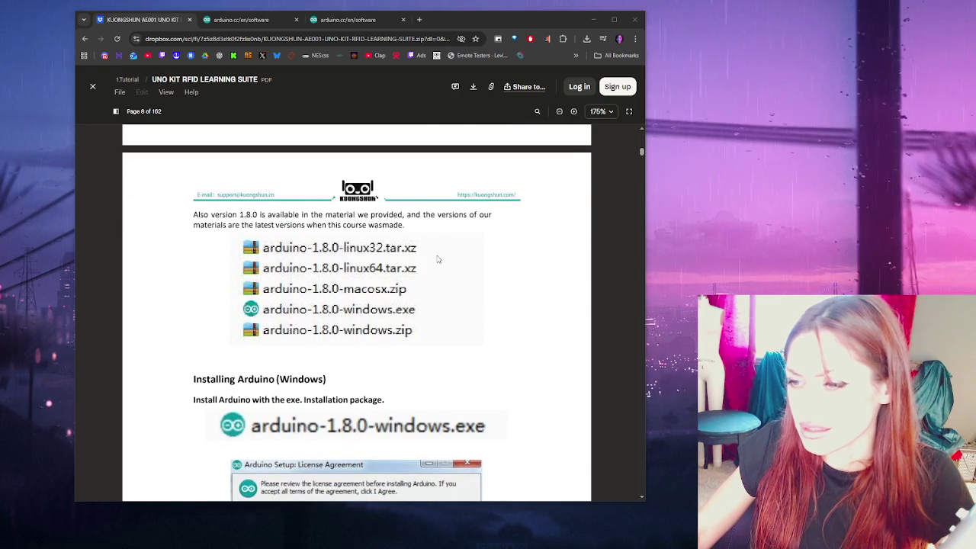
scroll(438, 260, down, 1)
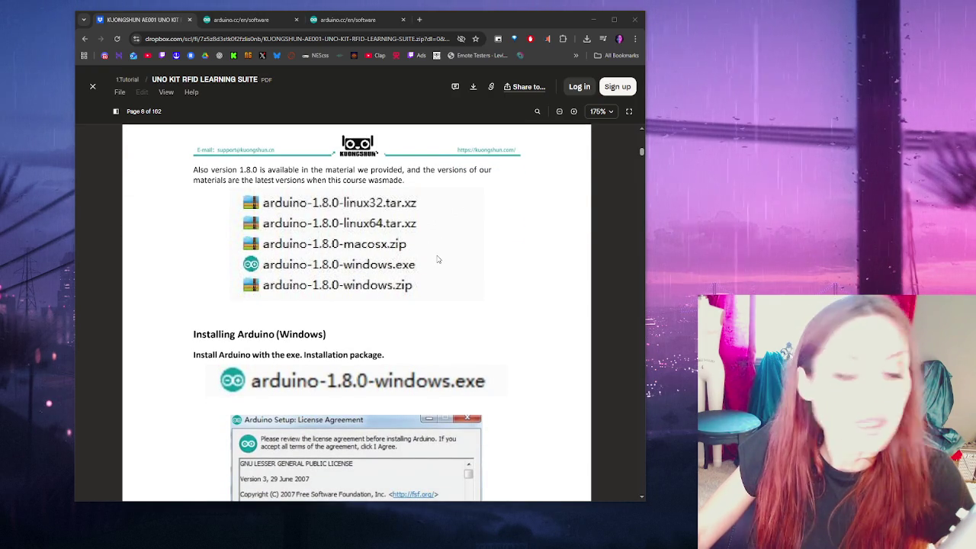
scroll(438, 260, down, 4)
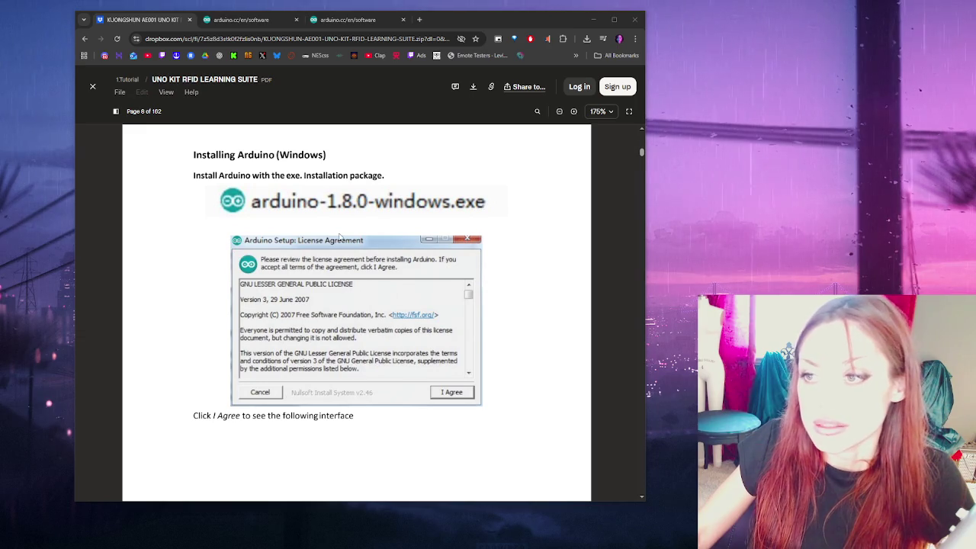
scroll(402, 237, down, 7)
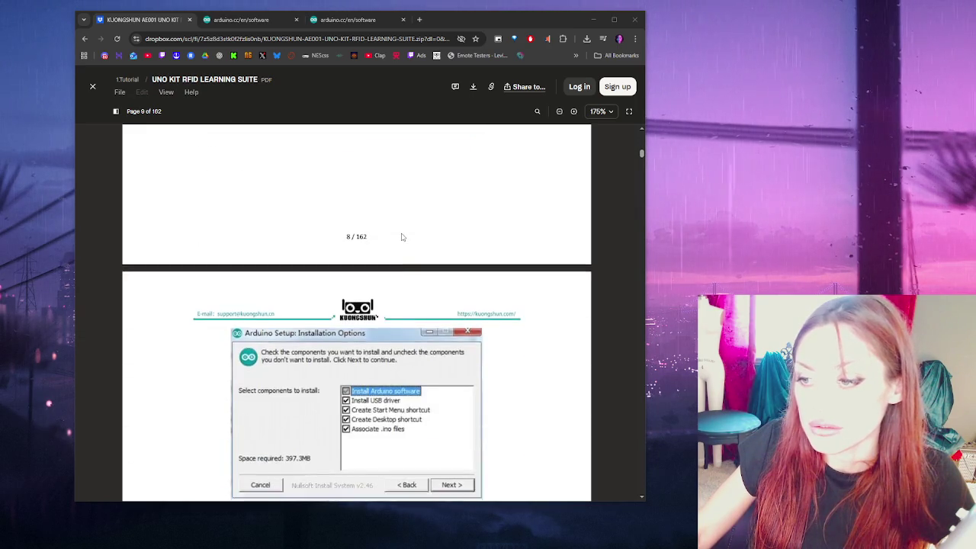
key(ctrl+Tab)
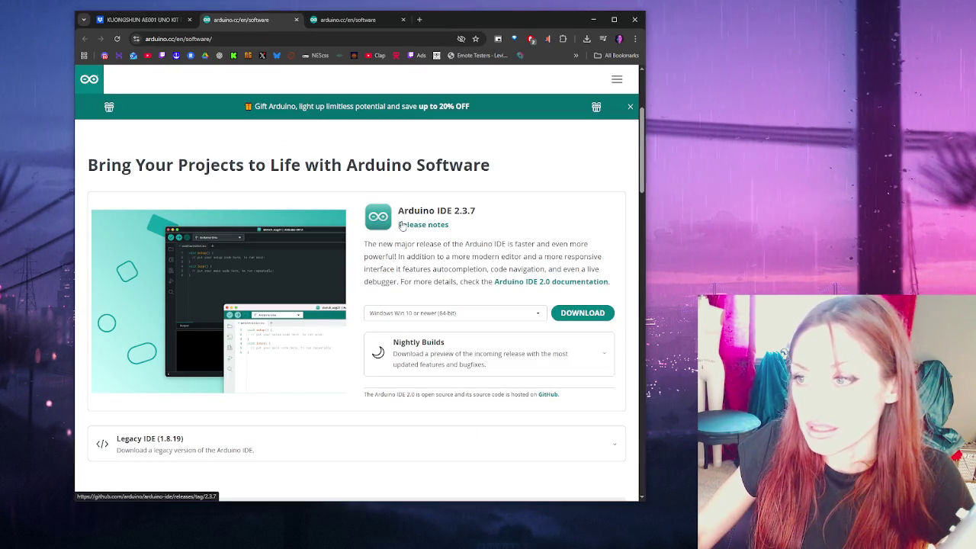
Step: Browse the App Lab 0.3.2, PLC IDE 1.0.8 and CLI downloads, then return to the PDF
click(349, 21)
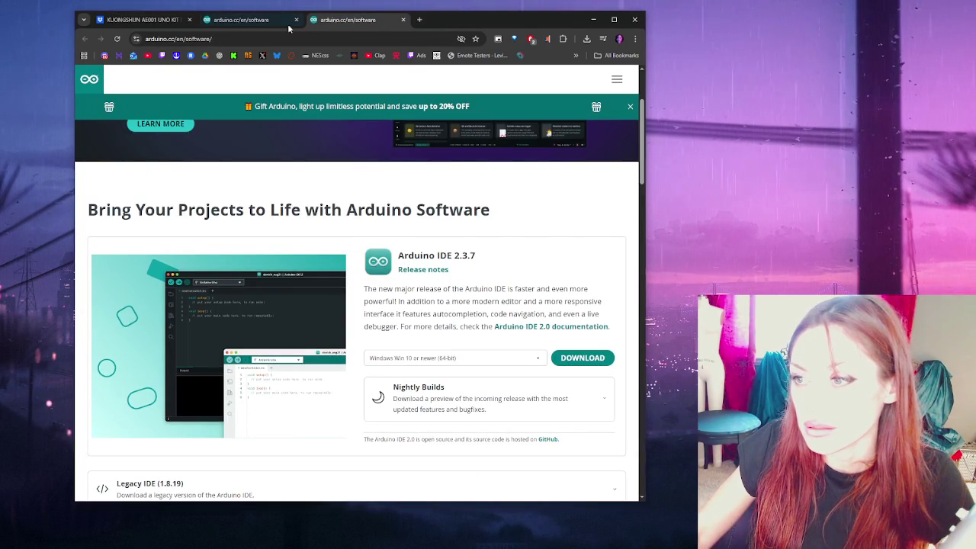
click(265, 28)
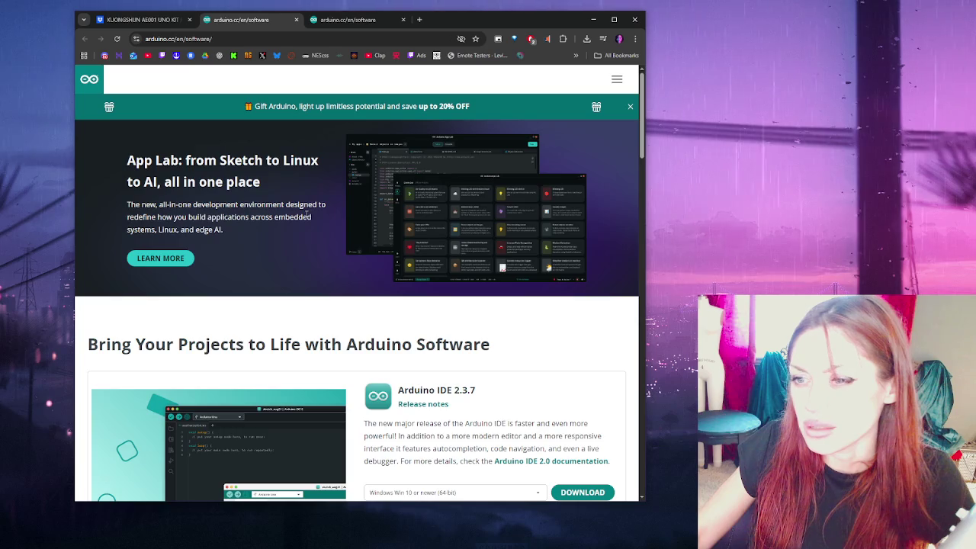
scroll(311, 232, down, 4)
scroll(311, 233, down, 5)
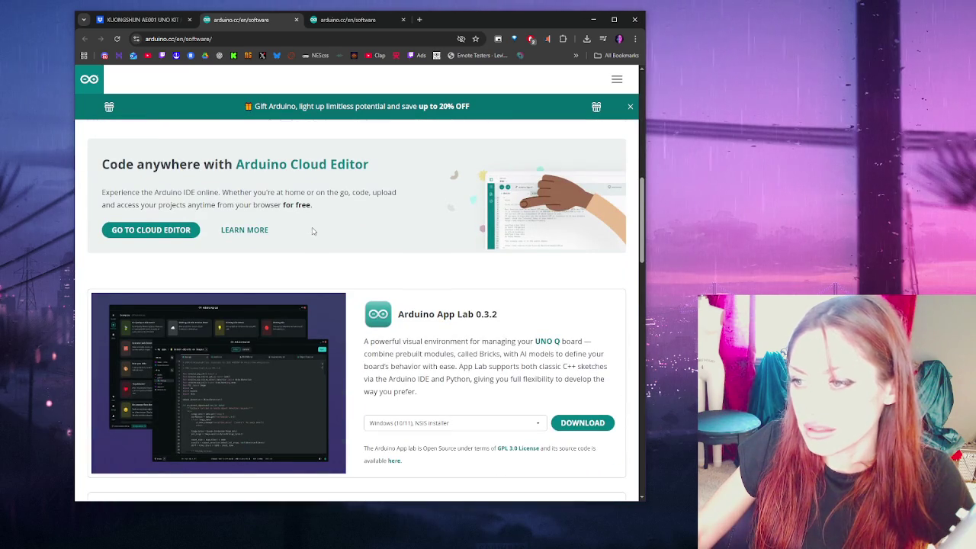
scroll(312, 231, down, 2)
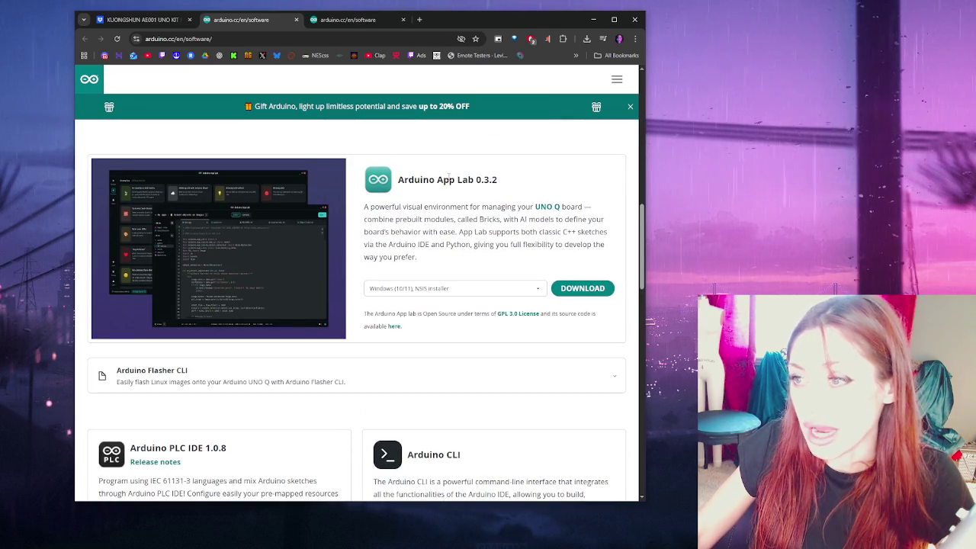
scroll(269, 131, down, 2)
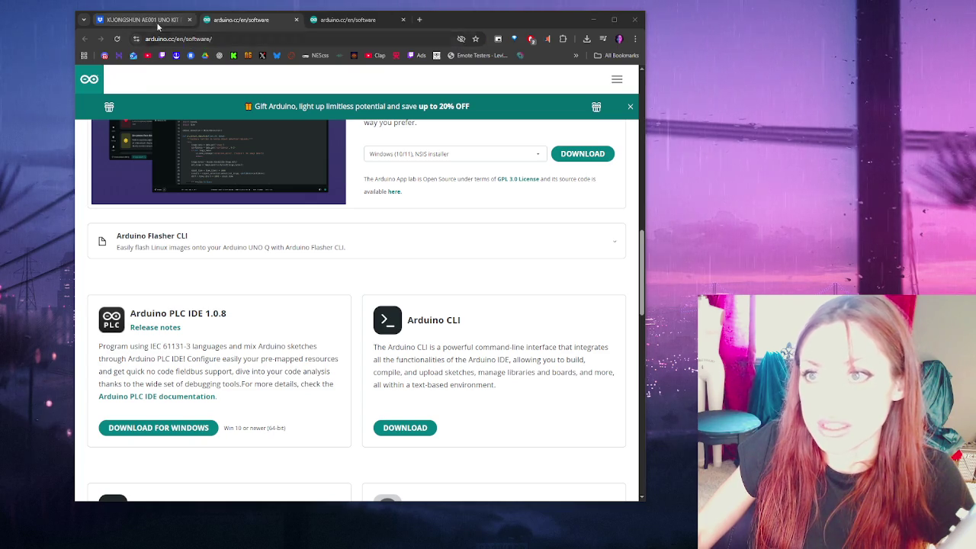
click(137, 19)
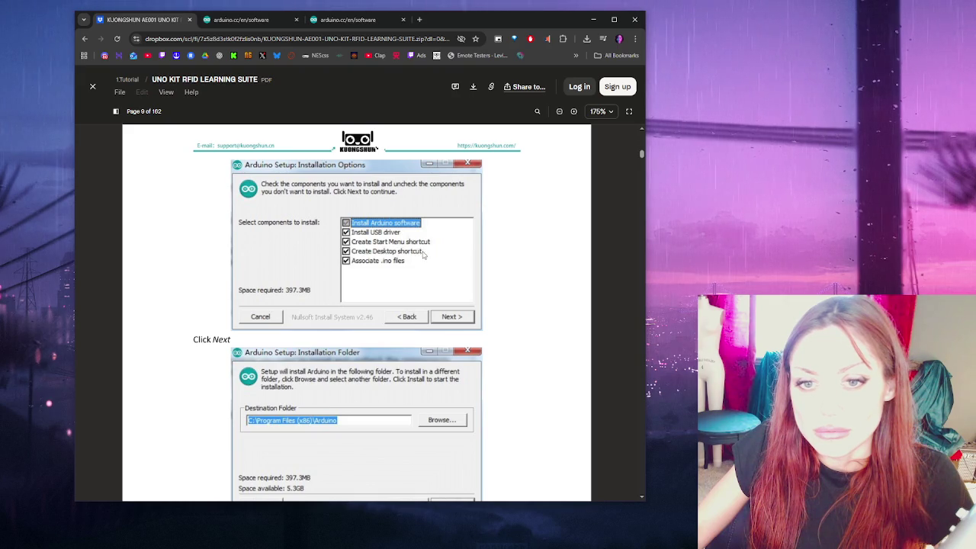
Step: Scroll the PDF to page 11's Arduino 1.8.0 sketch window screenshot and bring Arduino IDE on screen
scroll(416, 252, up, 2)
scroll(434, 296, up, 5)
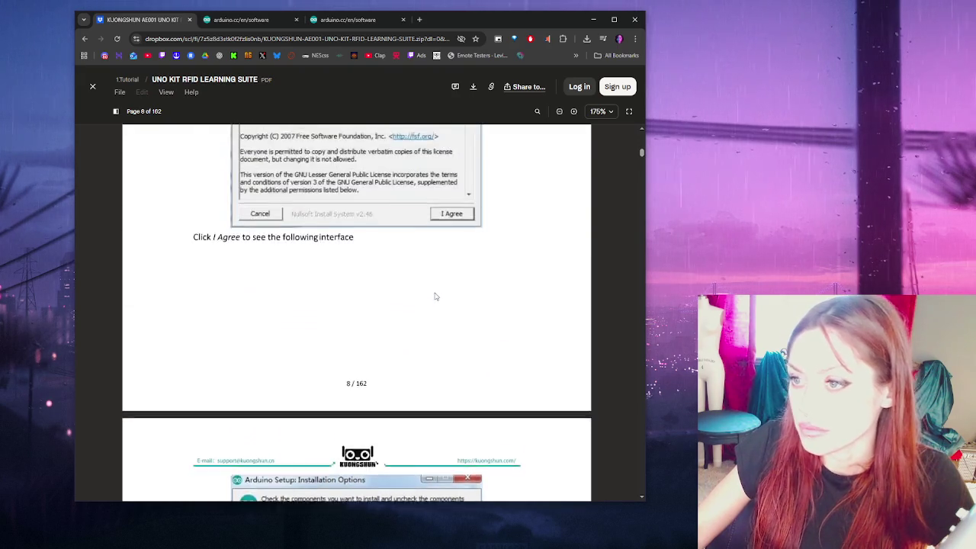
scroll(438, 301, down, 4)
scroll(439, 300, down, 3)
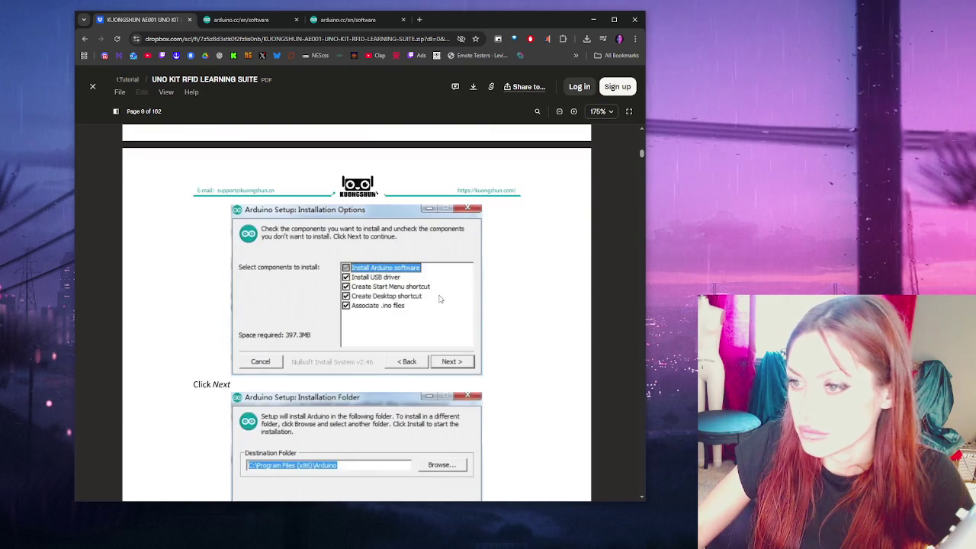
scroll(441, 298, down, 4)
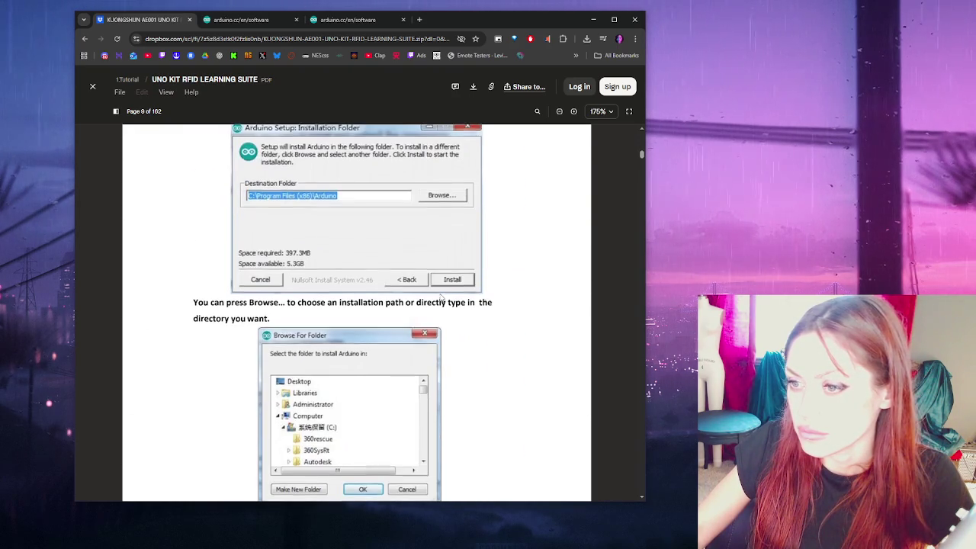
scroll(441, 299, down, 1)
scroll(441, 298, down, 3)
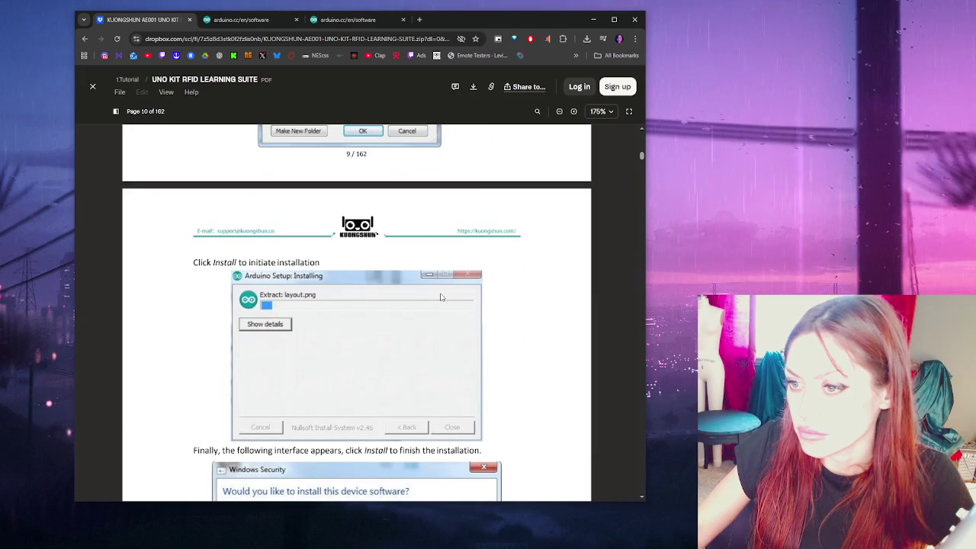
scroll(441, 296, down, 4)
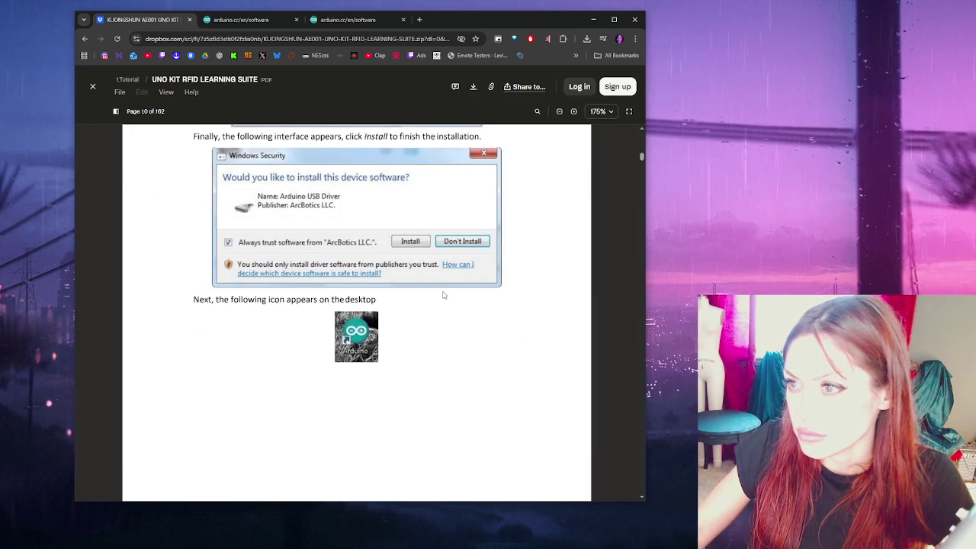
scroll(443, 295, down, 5)
scroll(443, 295, down, 2)
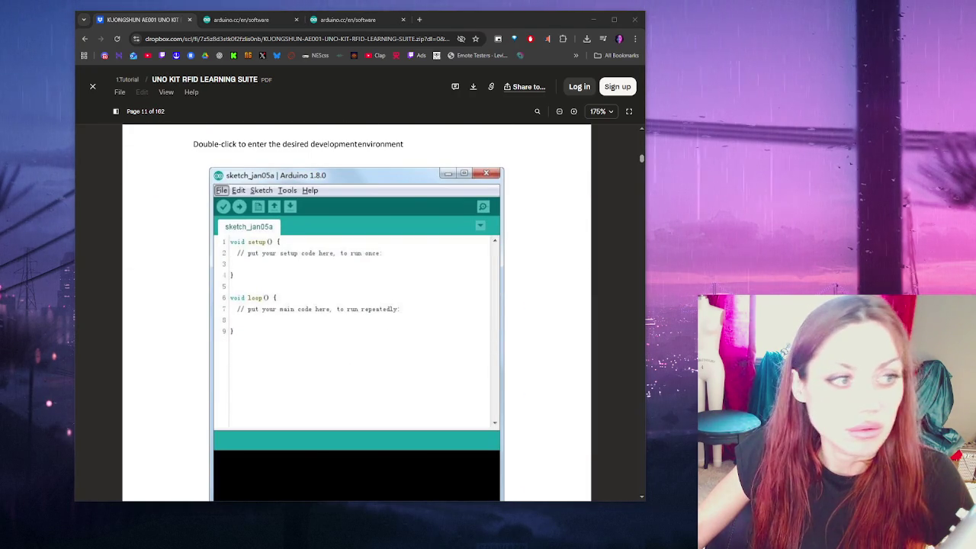
mouse_move(975, 29)
mouse_down()
mouse_move(776, 29)
mouse_move(839, 101)
mouse_move(213, 21)
mouse_move(323, 23)
mouse_move(483, 2)
mouse_move(486, 17)
mouse_move(410, 19)
mouse_up()
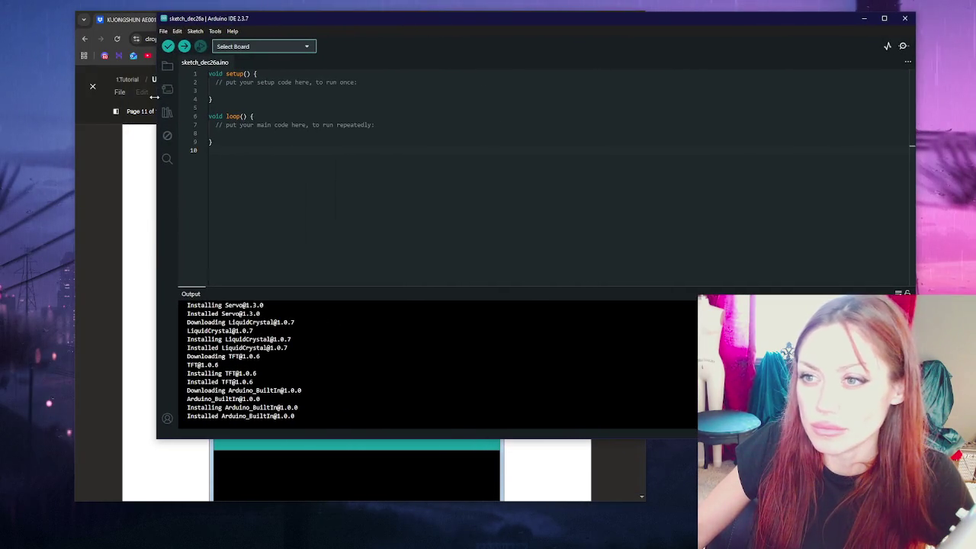
Step: Place a narrowed Arduino IDE 2.3.7 window at the upper right beside the enlarged PDF window
drag(154, 97, 430, 99)
click(329, 104)
mouse_move(550, 20)
mouse_down()
mouse_move(494, 42)
mouse_move(500, 49)
mouse_up()
mouse_move(606, 19)
mouse_down()
mouse_move(628, 3)
mouse_move(670, 3)
mouse_up()
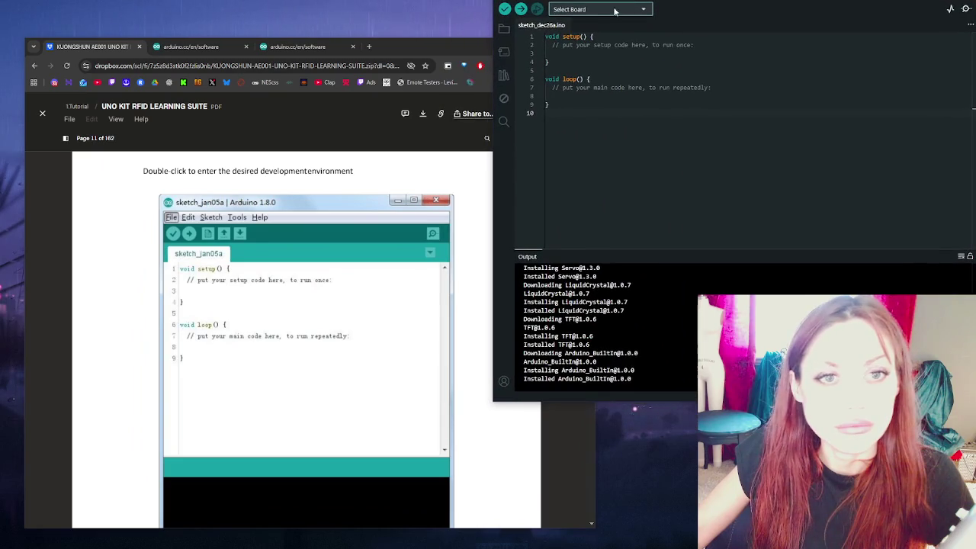
drag(445, 39, 425, 30)
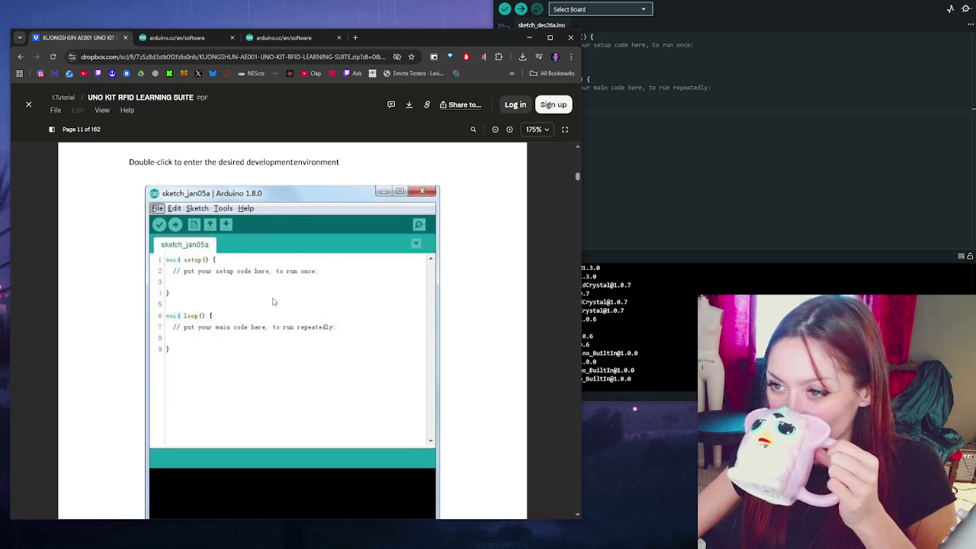
Step: Scroll the PDF to page 12's unzipped arduino-1.8.0 folder listing with arduino.exe
scroll(362, 302, down, 2)
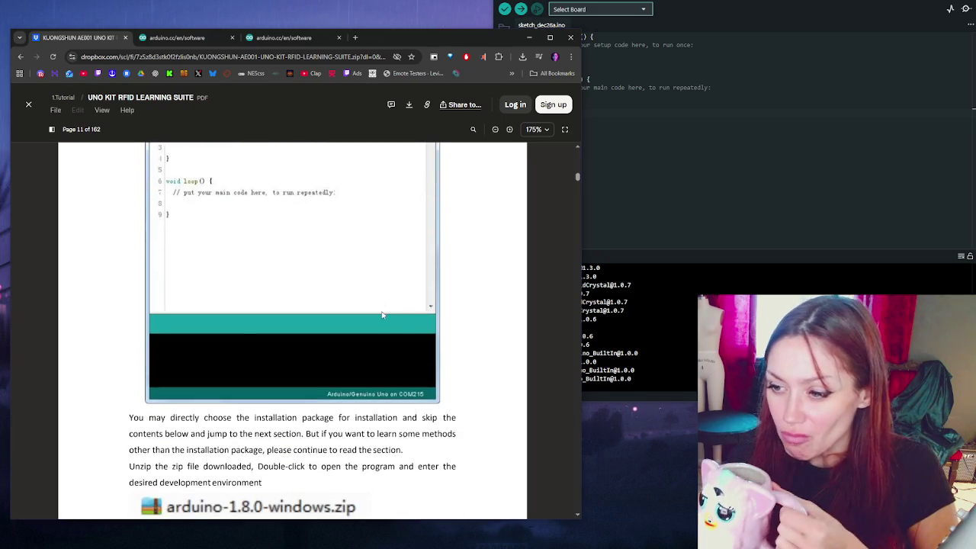
scroll(460, 349, down, 3)
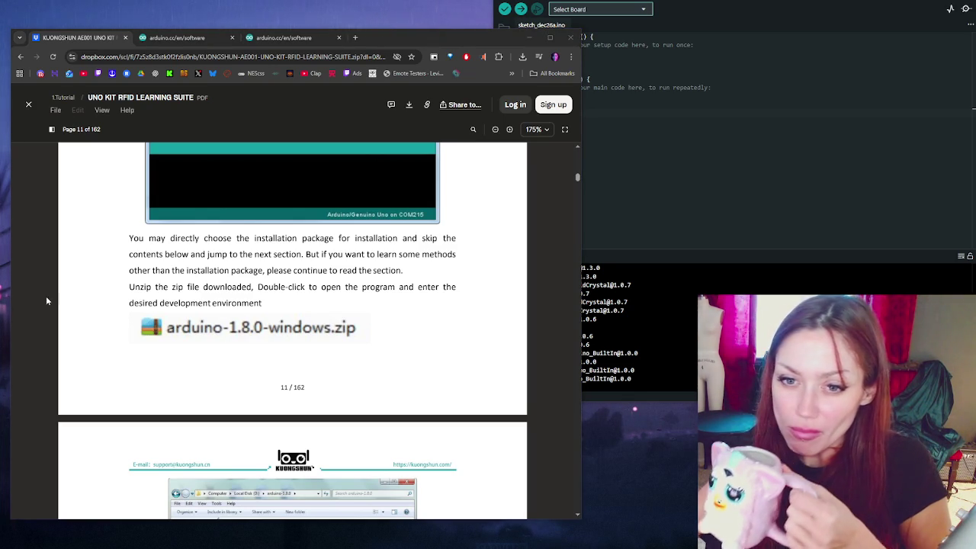
scroll(360, 324, down, 1)
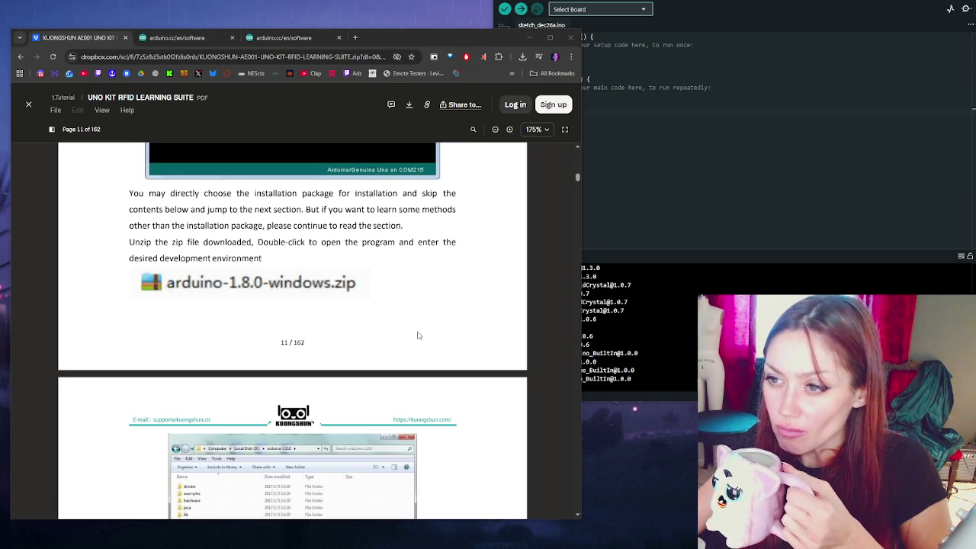
scroll(417, 336, down, 6)
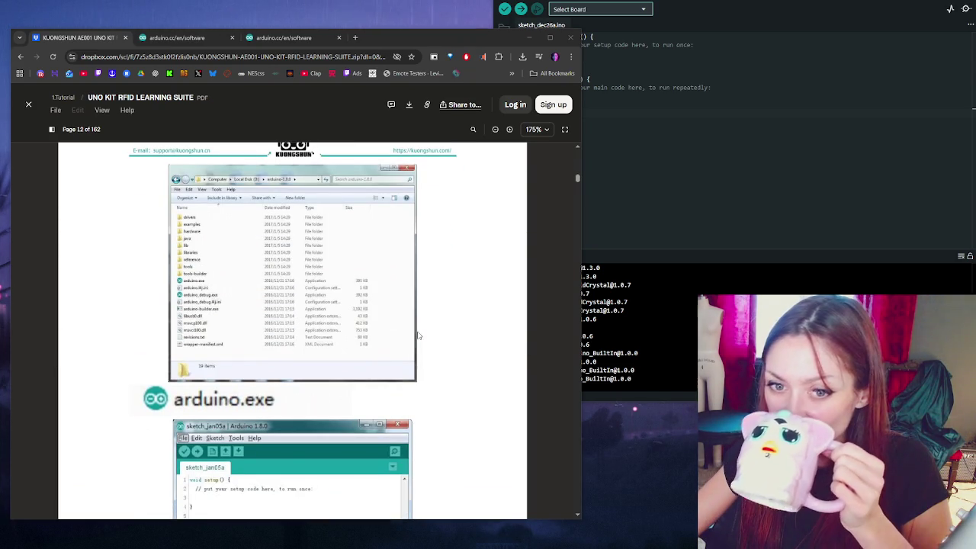
scroll(417, 335, down, 2)
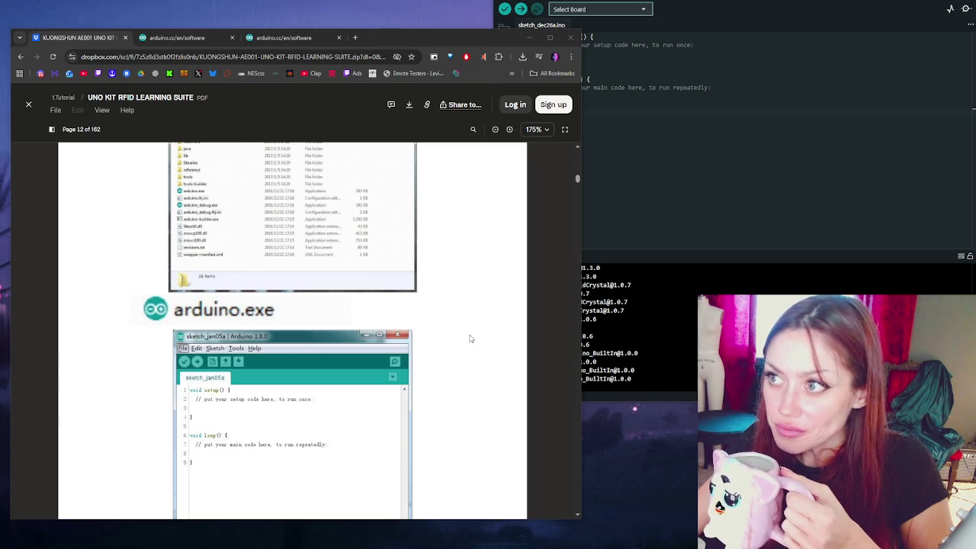
Step: Check the IDE's board list (only an Unknown board on COM1), then return the PDF to page 11's unzip notes
click(646, 9)
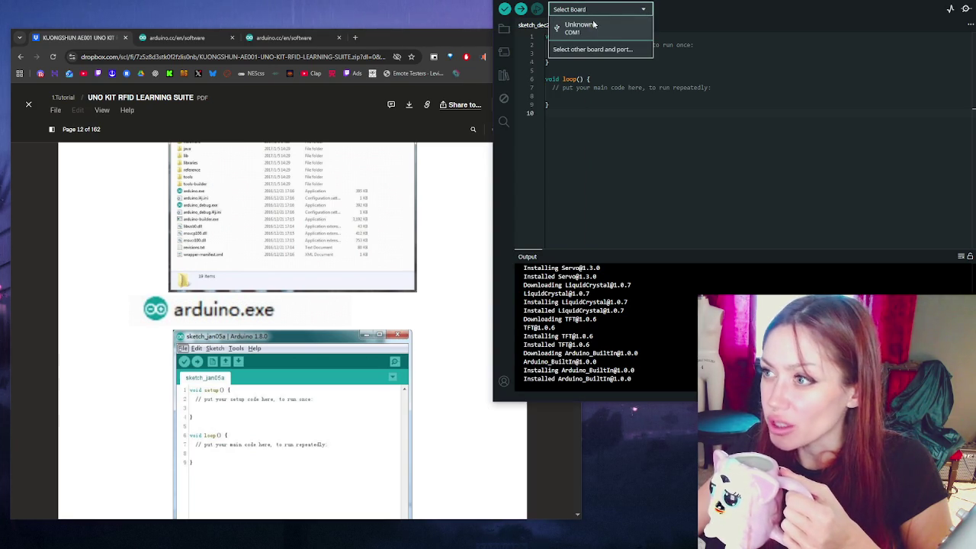
click(438, 299)
scroll(439, 299, down, 3)
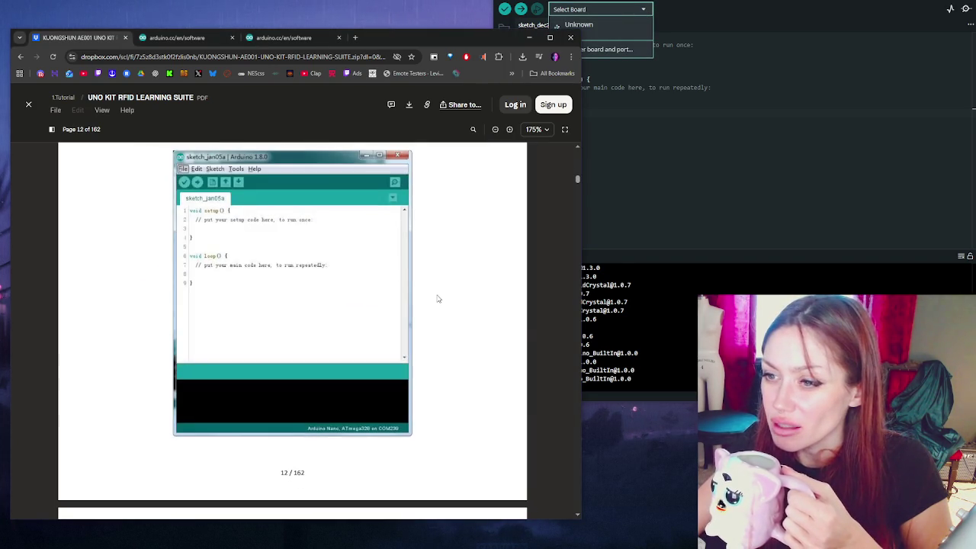
scroll(452, 266, up, 4)
scroll(452, 266, up, 5)
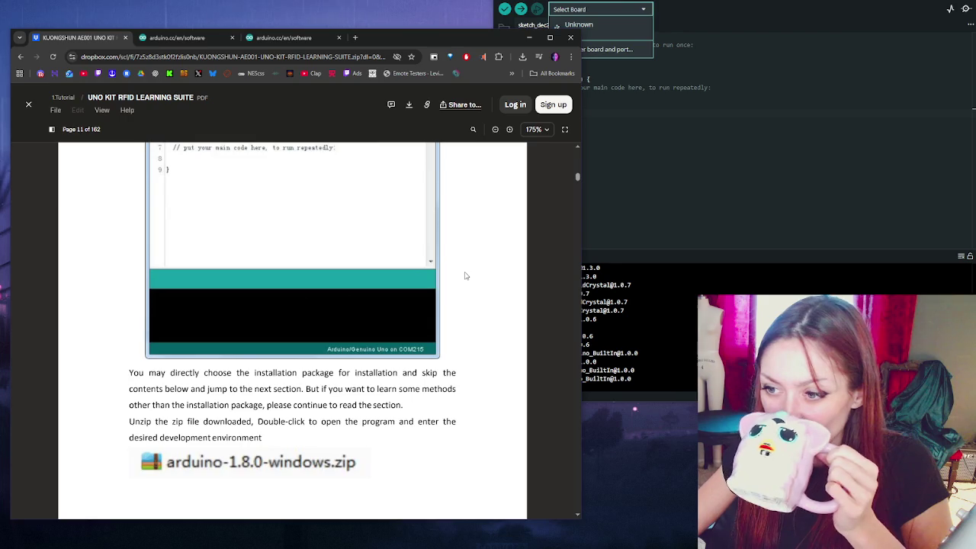
scroll(466, 276, up, 3)
scroll(450, 254, down, 3)
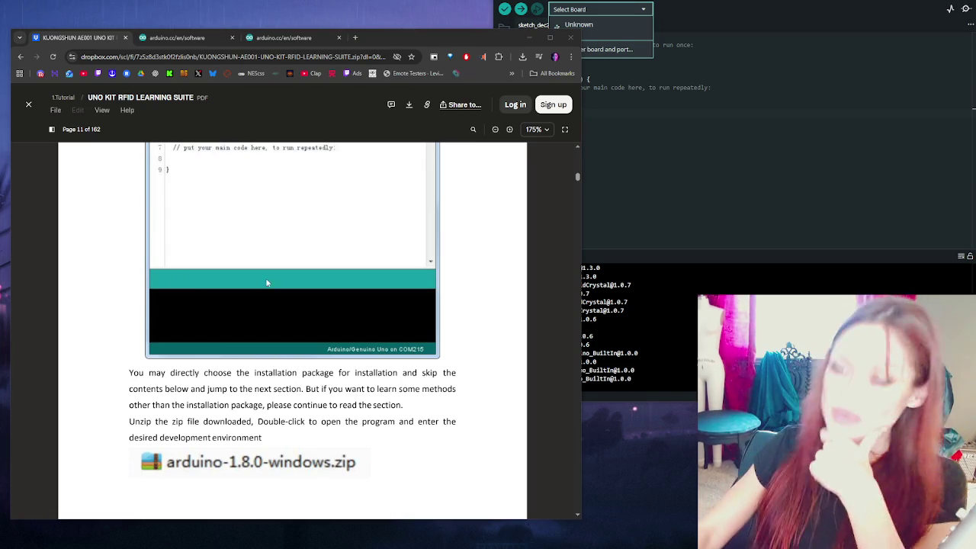
drag(427, 31, 409, 0)
scroll(513, 254, down, 1)
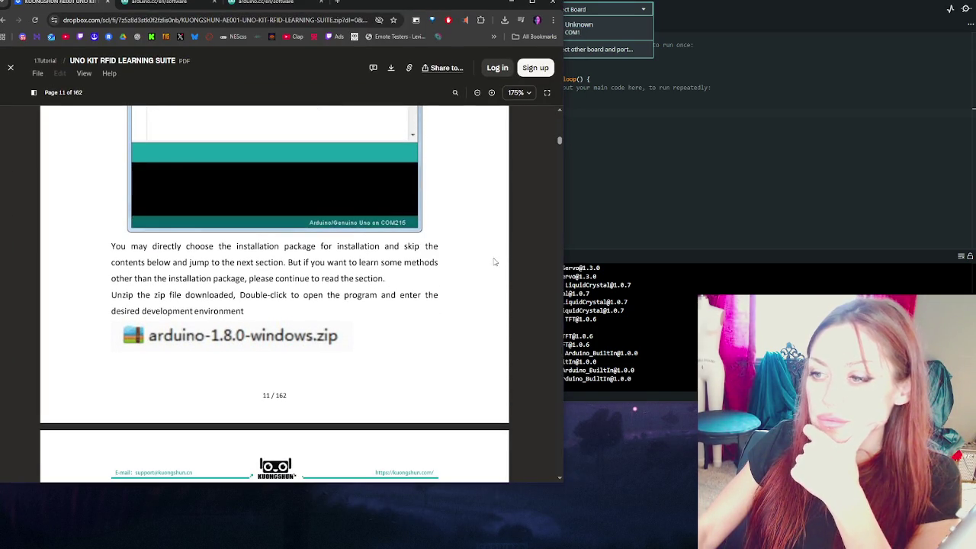
Step: Scroll the tutorial PDF through page 12, glancing at the Arduino IDE sketch
scroll(482, 263, down, 2)
scroll(481, 264, down, 10)
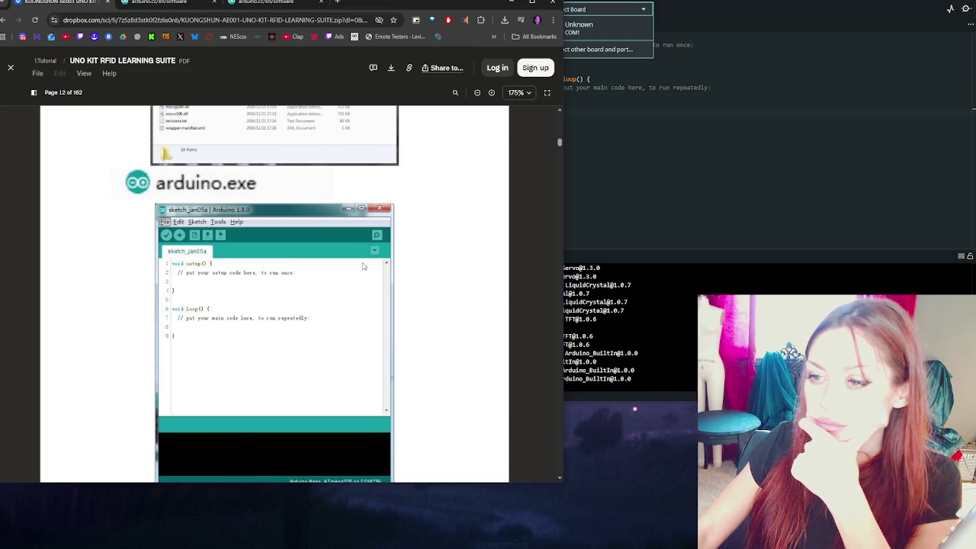
scroll(362, 267, down, 4)
click(725, 140)
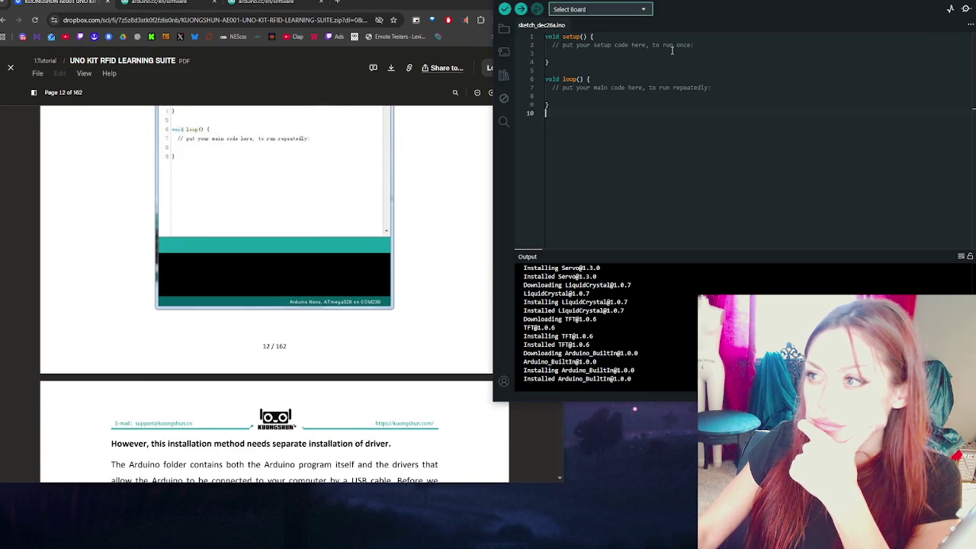
scroll(333, 246, down, 2)
scroll(333, 246, down, 2)
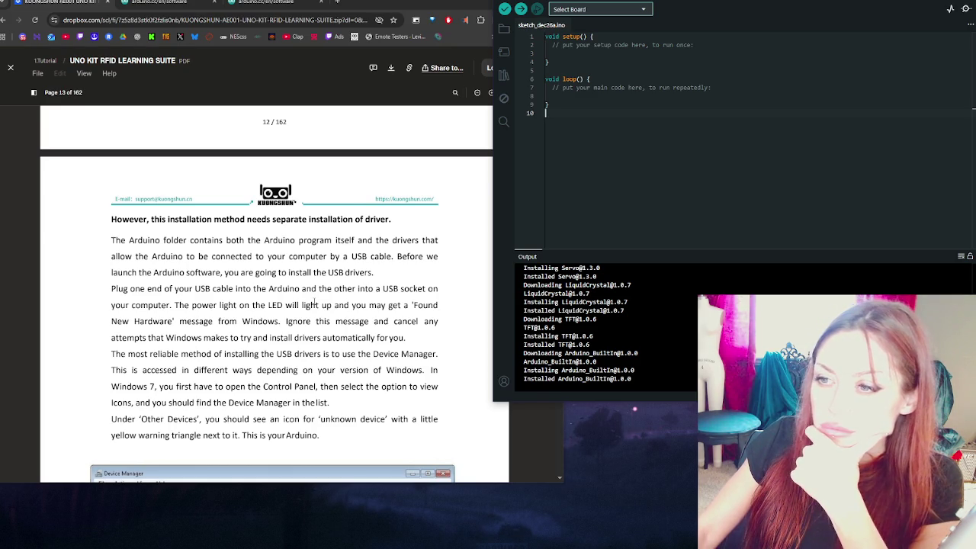
scroll(315, 303, down, 3)
scroll(311, 297, up, 1)
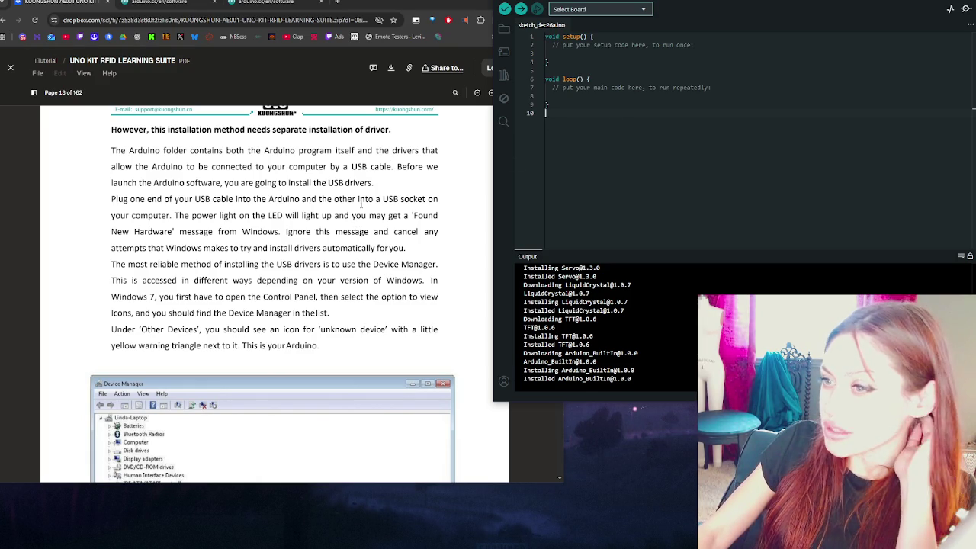
Step: Return to the PDF on page 13's Device Manager USB driver steps and start a Windows search
click(389, 169)
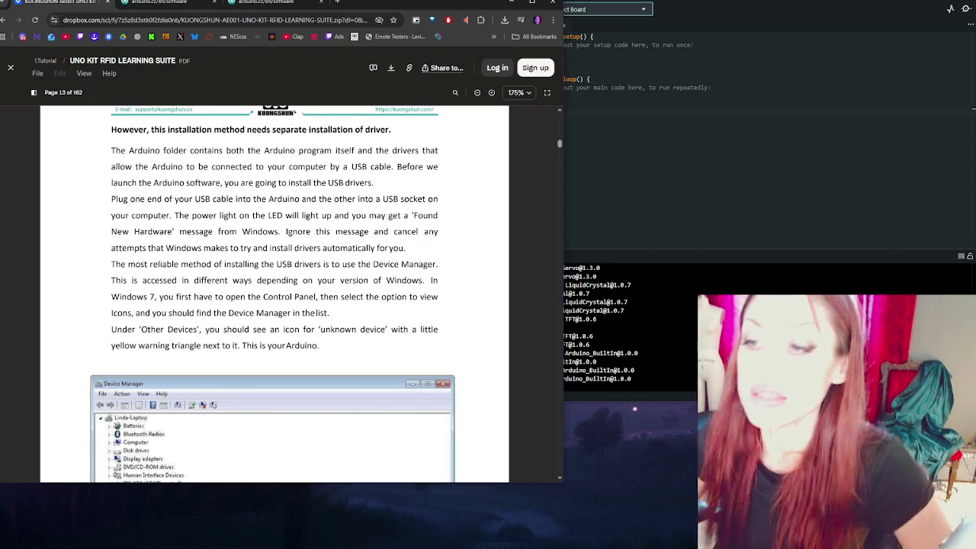
scroll(313, 324, down, 5)
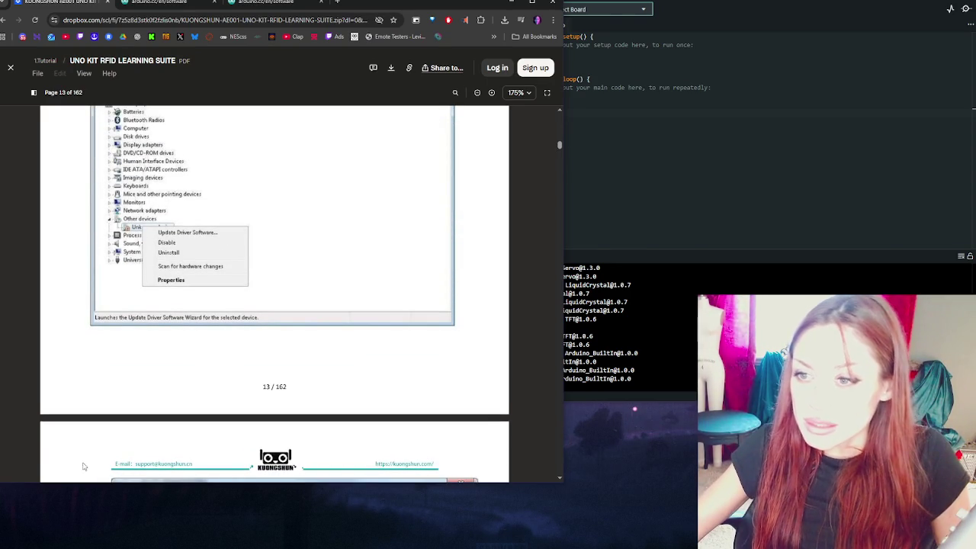
scroll(326, 408, up, 3)
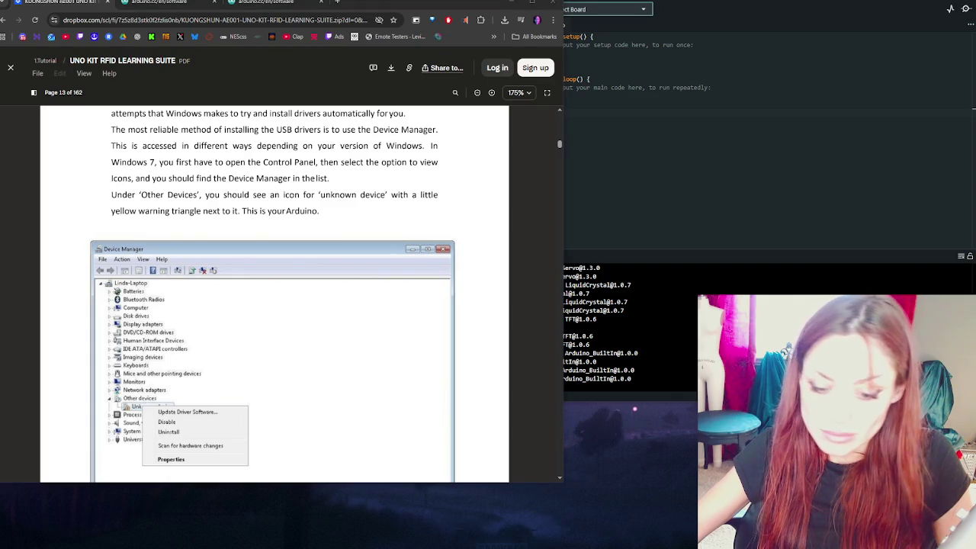
key(super+s)
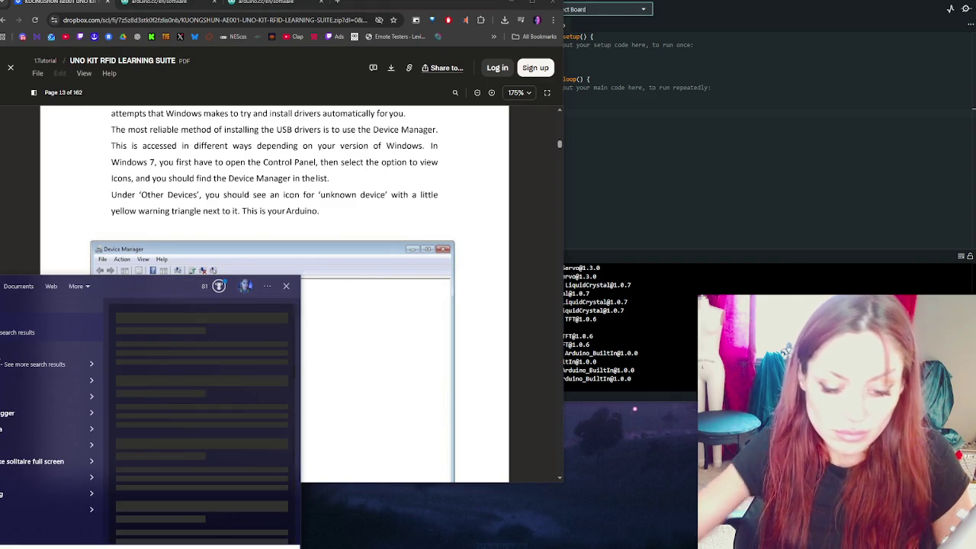
Step: Search Windows for 'device manager', then move the PDF to page 14's Browse my computer for driver software
text(device manager)
key(Return)
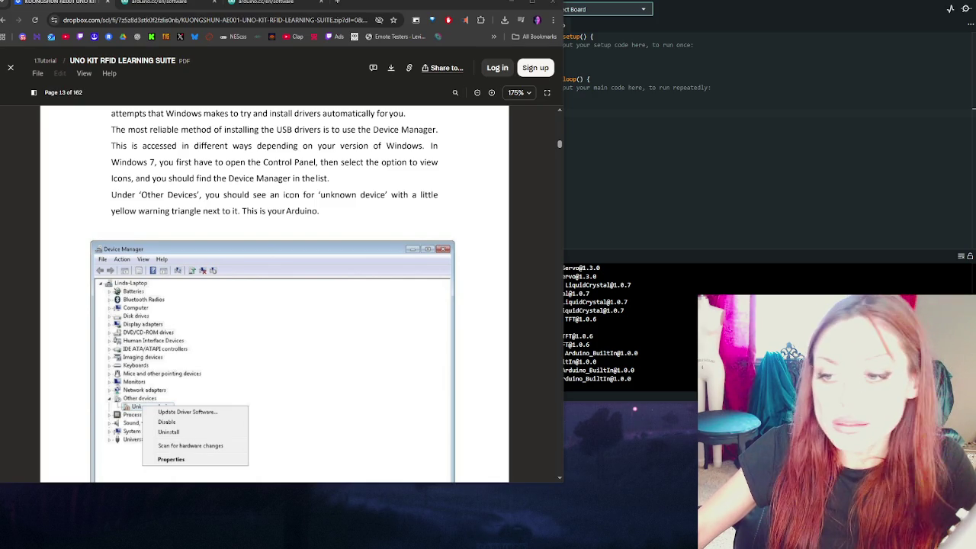
scroll(408, 249, down, 5)
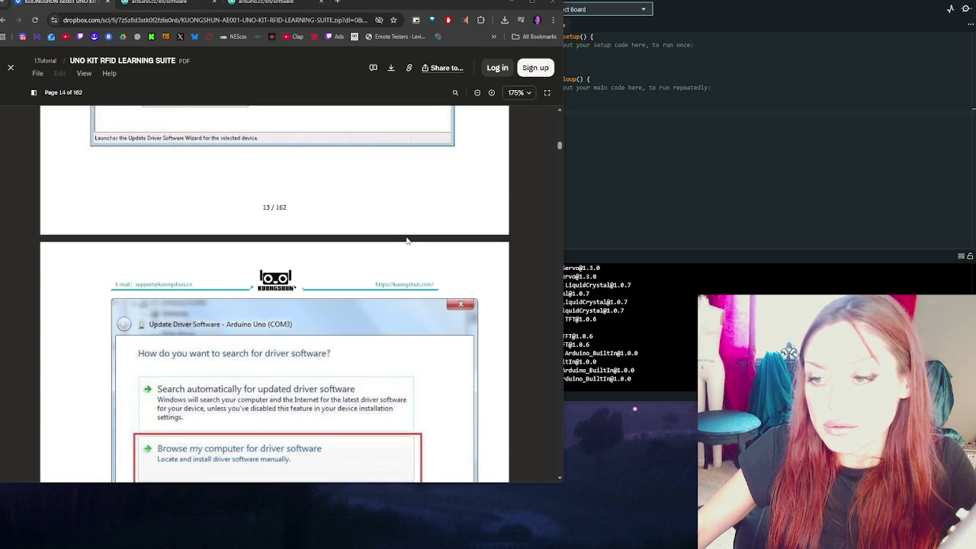
scroll(404, 236, up, 4)
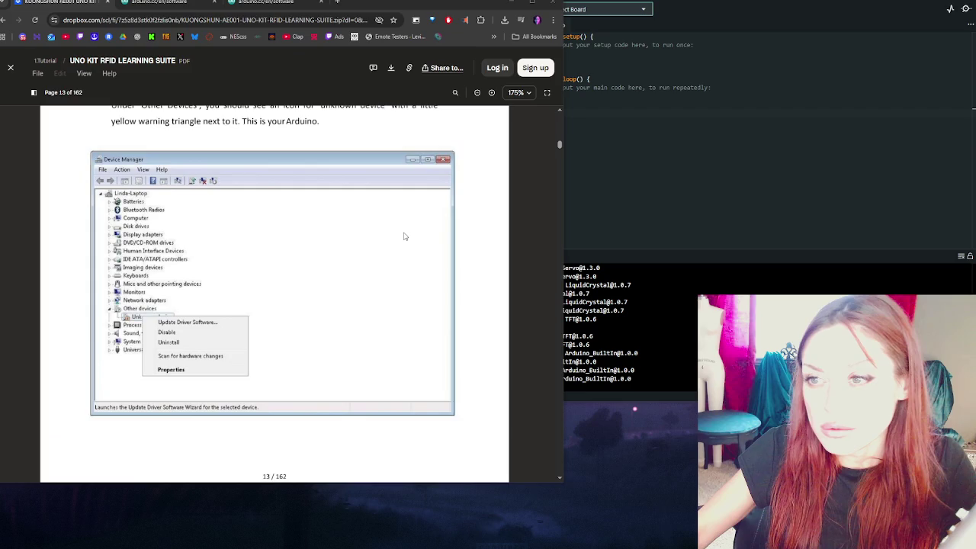
scroll(404, 237, up, 1)
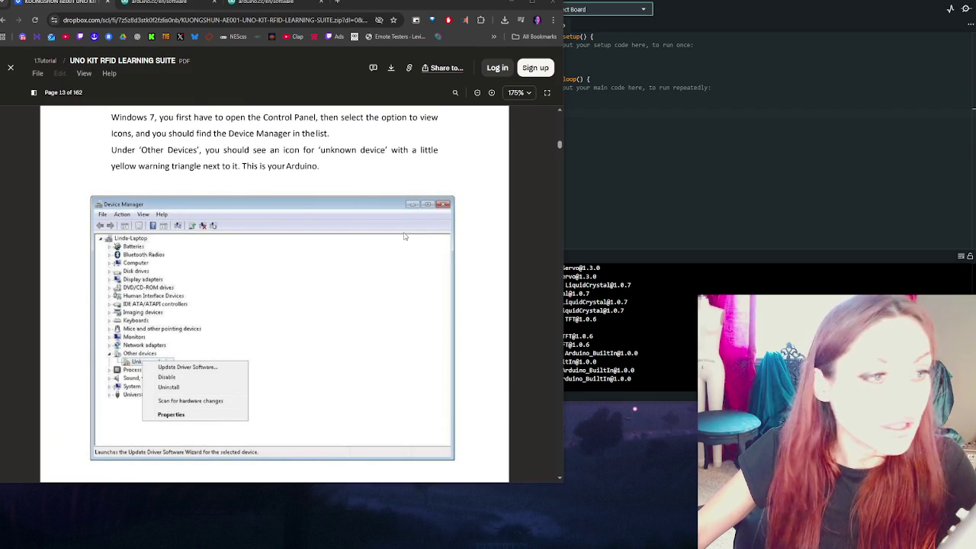
scroll(405, 236, down, 5)
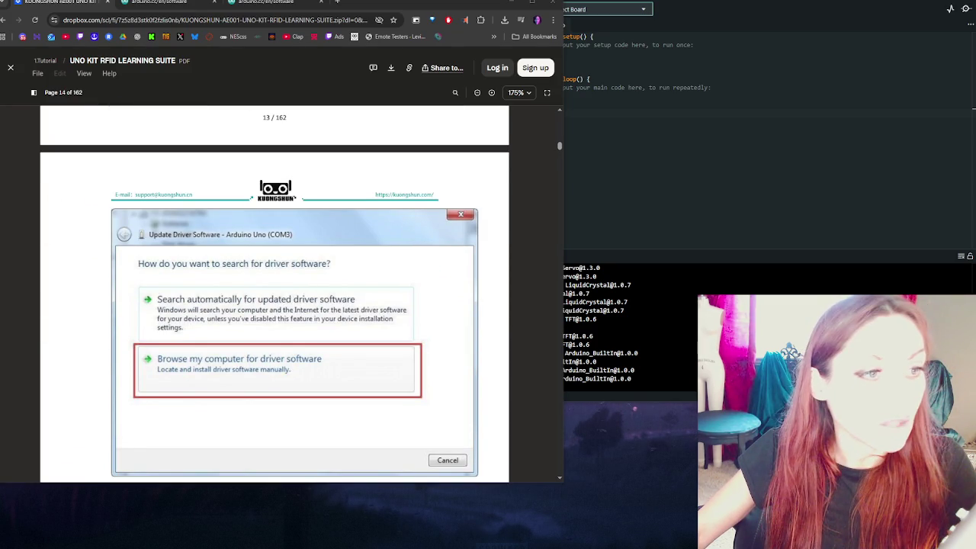
Step: Read the PDF's Windows driver-install pages 11–15, then switch to the arduino.cc/en/software tab
scroll(321, 318, down, 3)
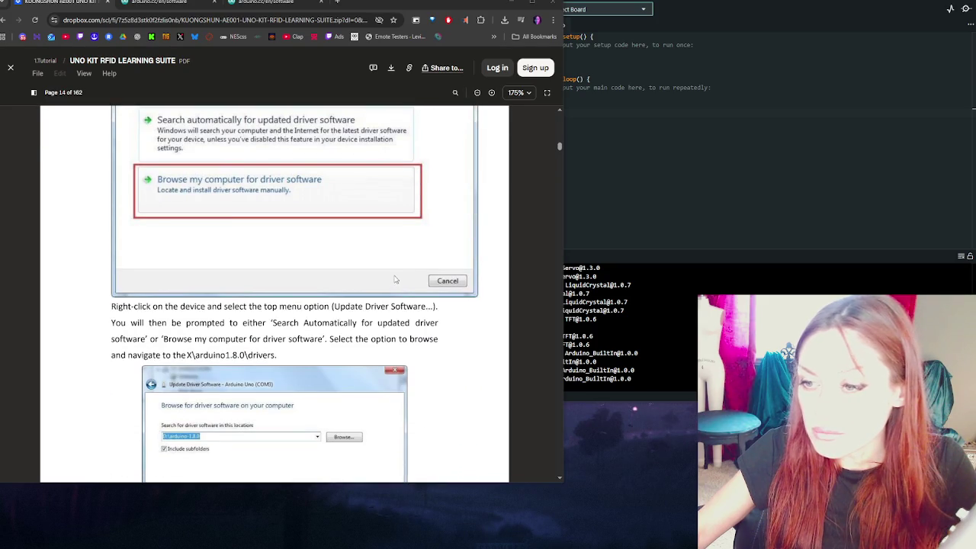
scroll(320, 319, down, 2)
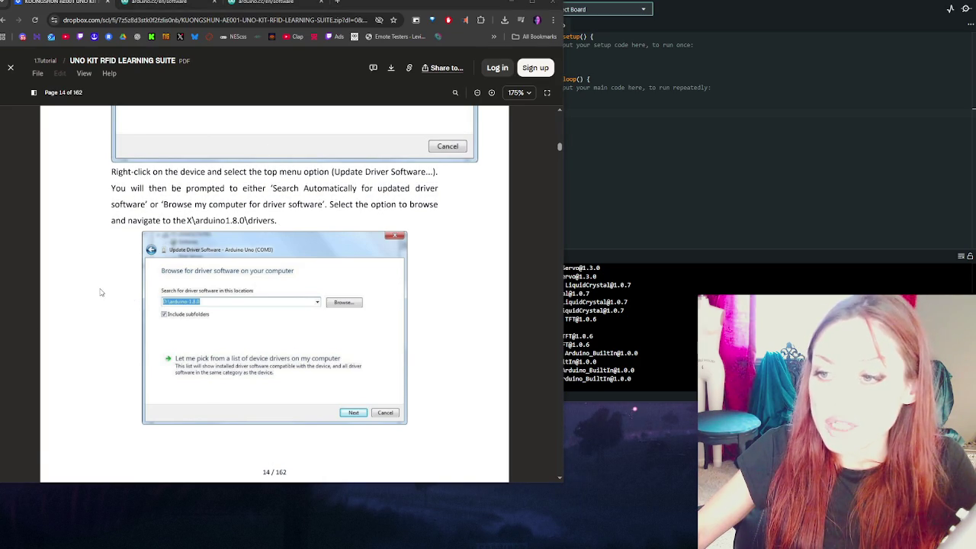
scroll(103, 291, down, 3)
scroll(105, 288, down, 2)
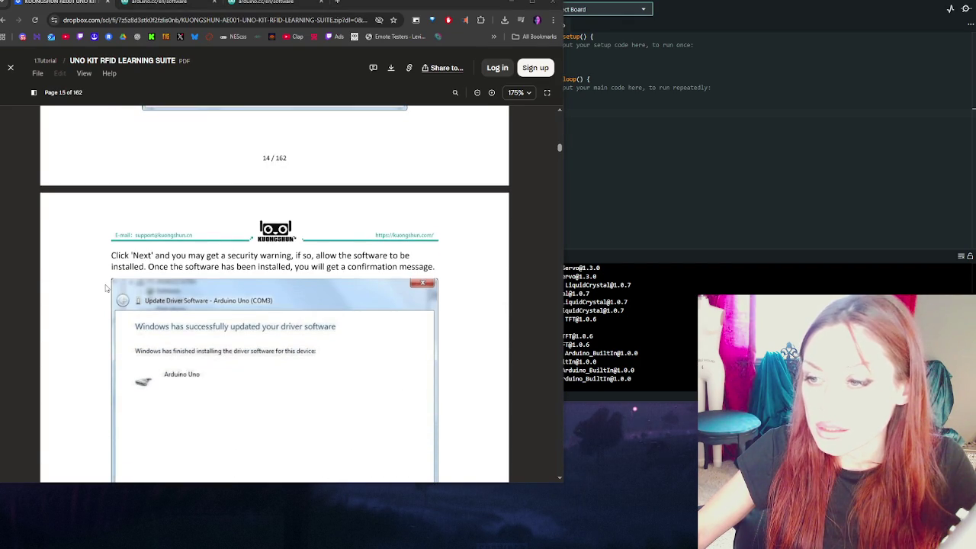
scroll(104, 287, down, 3)
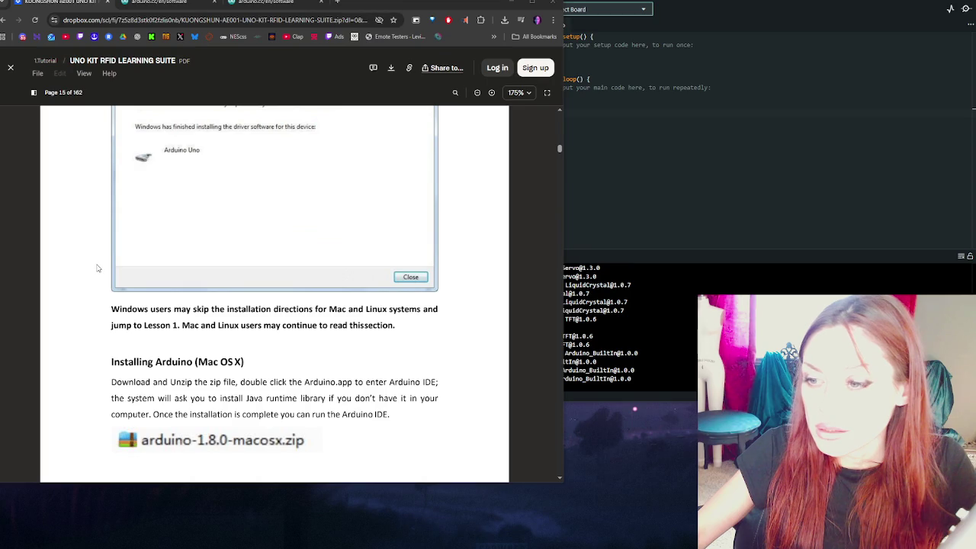
scroll(98, 268, up, 7)
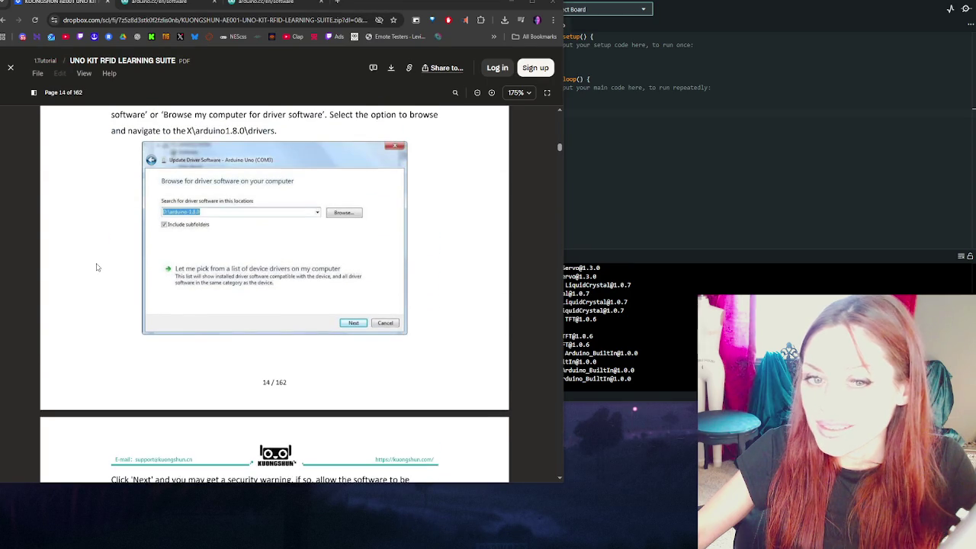
scroll(68, 259, up, 1)
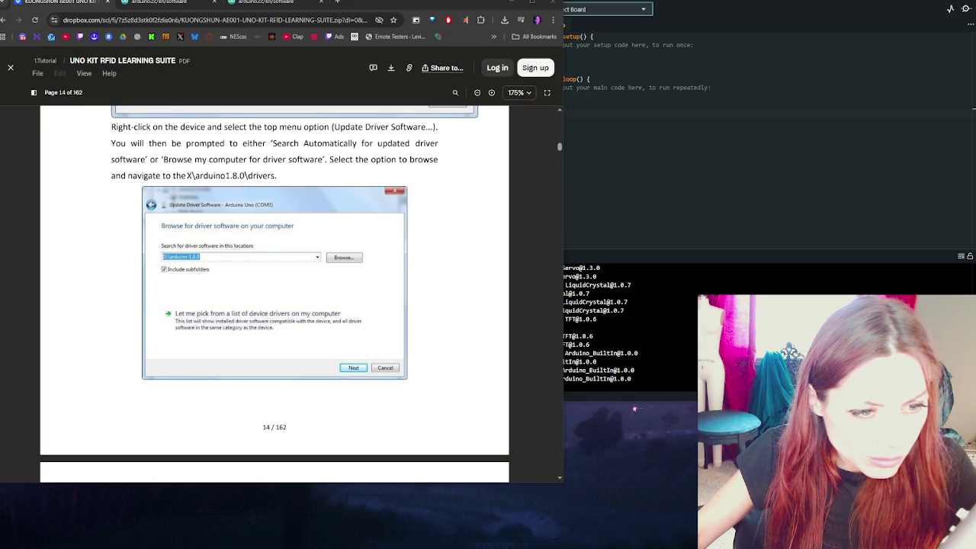
scroll(226, 222, up, 8)
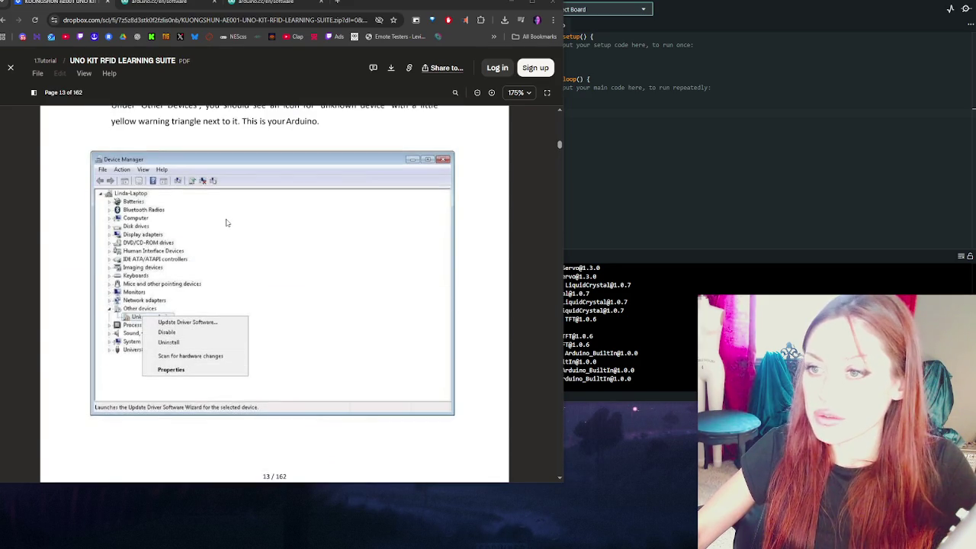
scroll(226, 223, up, 10)
scroll(226, 222, up, 10)
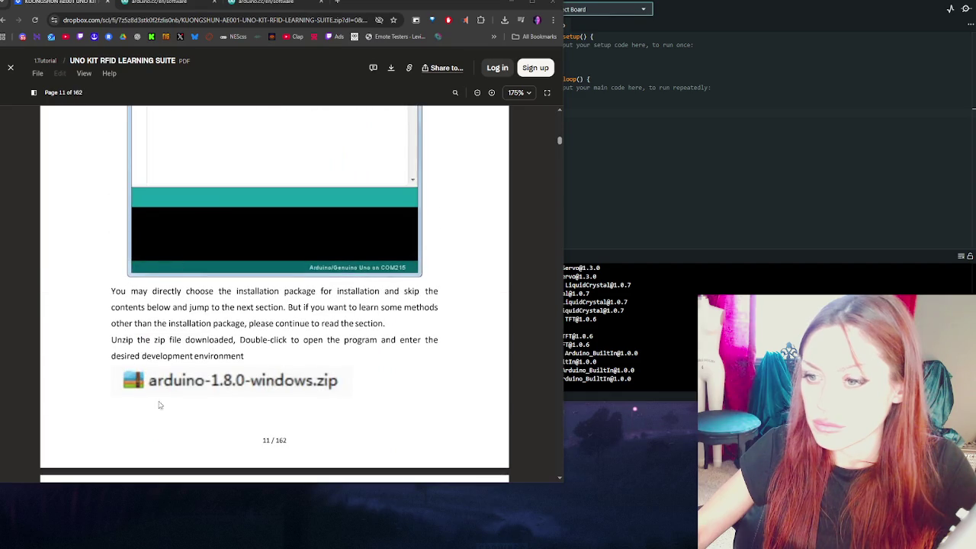
click(159, 2)
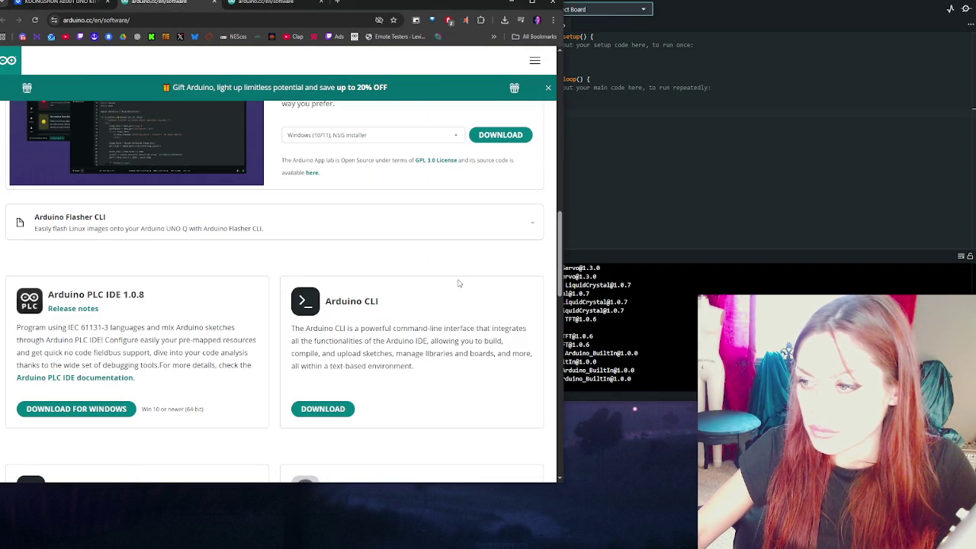
Step: Review the arduino.cc Software downloads, comparing both open copies of the page
scroll(459, 273, down, 1)
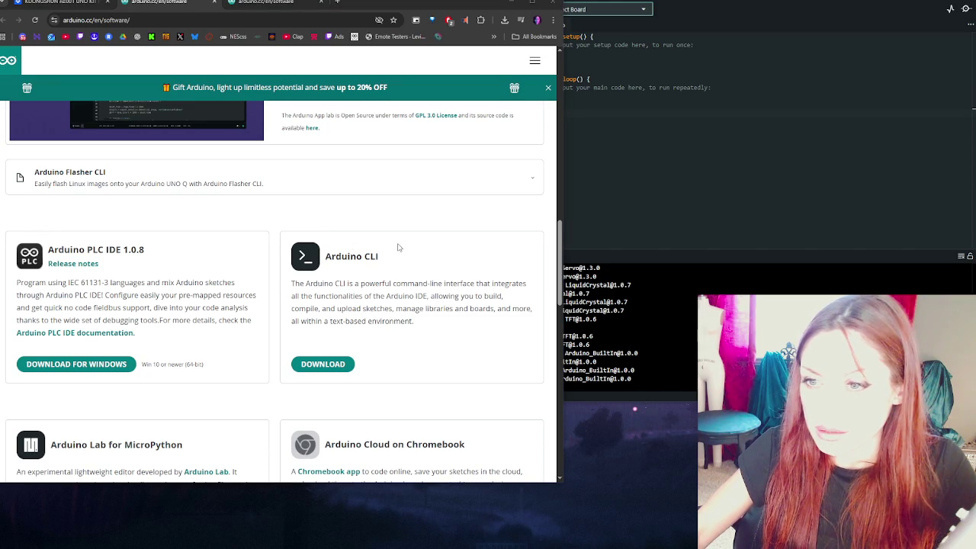
scroll(389, 246, up, 3)
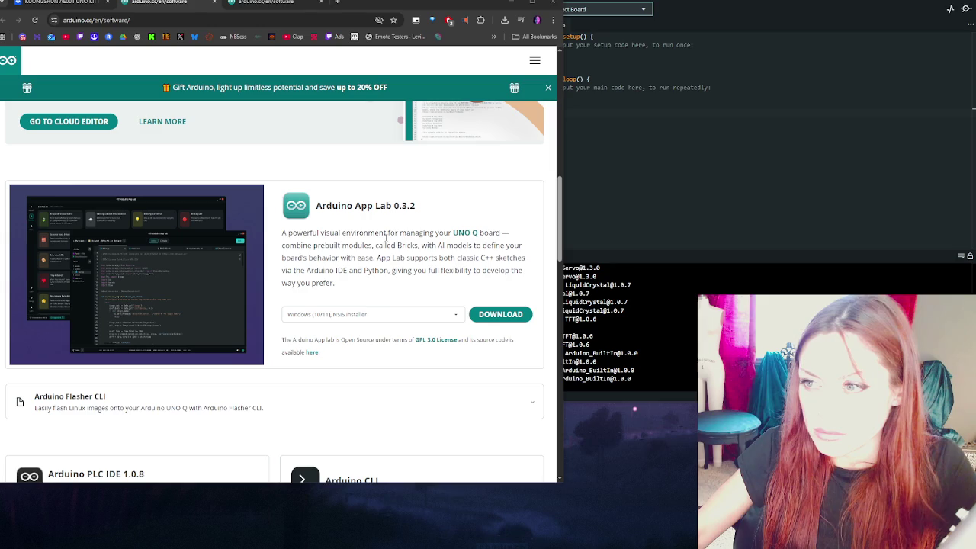
scroll(340, 178, up, 5)
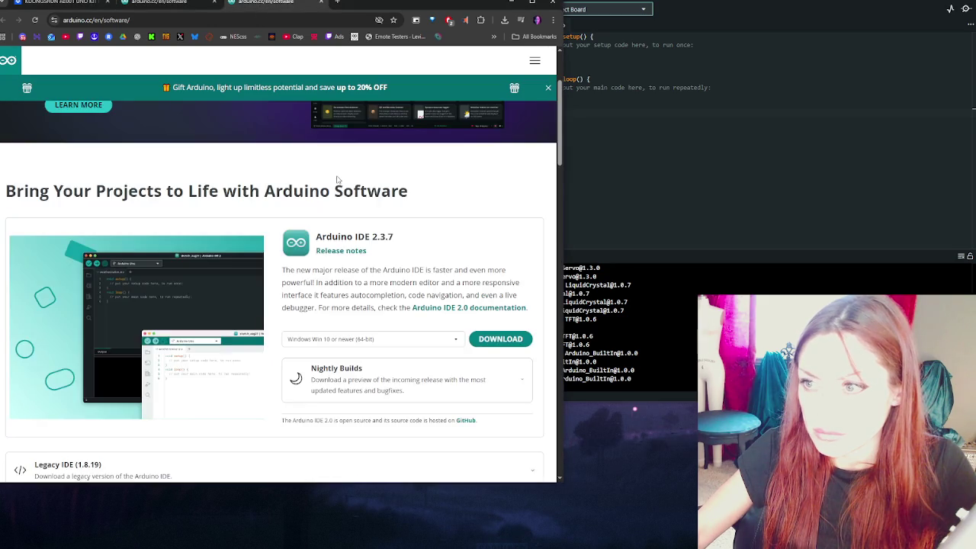
scroll(340, 177, down, 2)
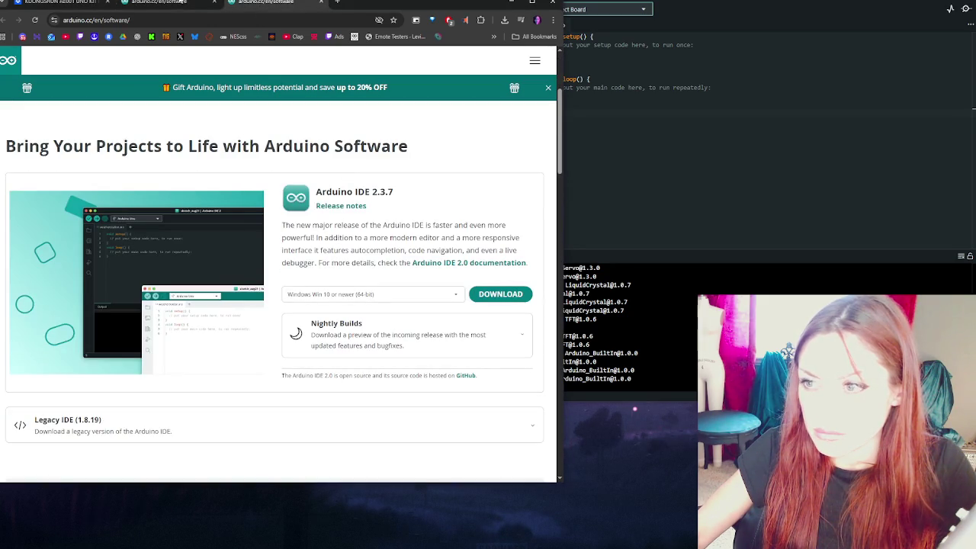
click(162, 2)
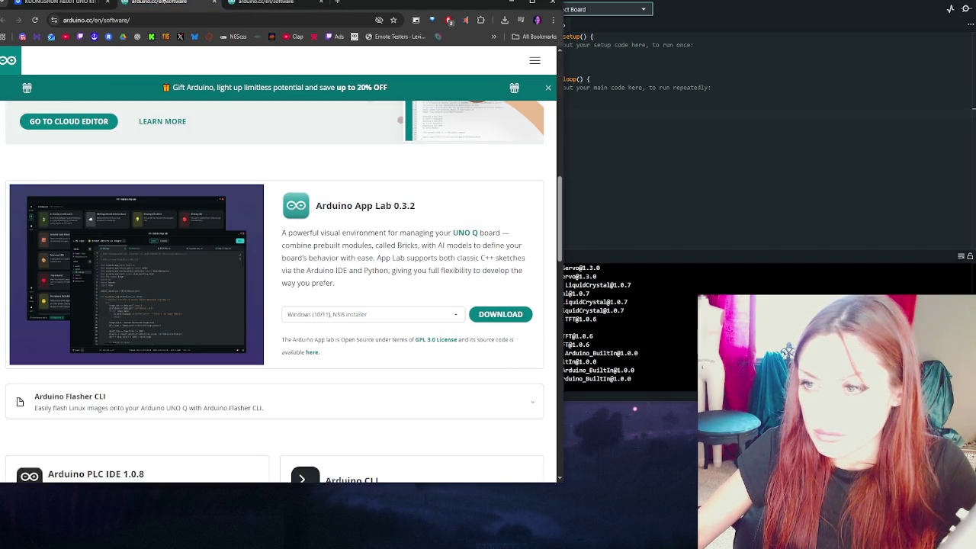
scroll(278, 161, up, 6)
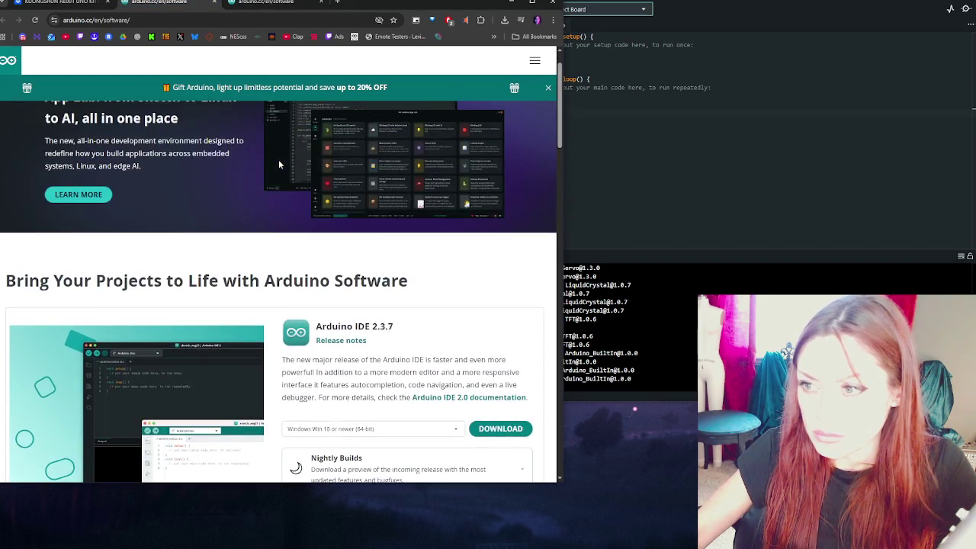
scroll(279, 160, down, 6)
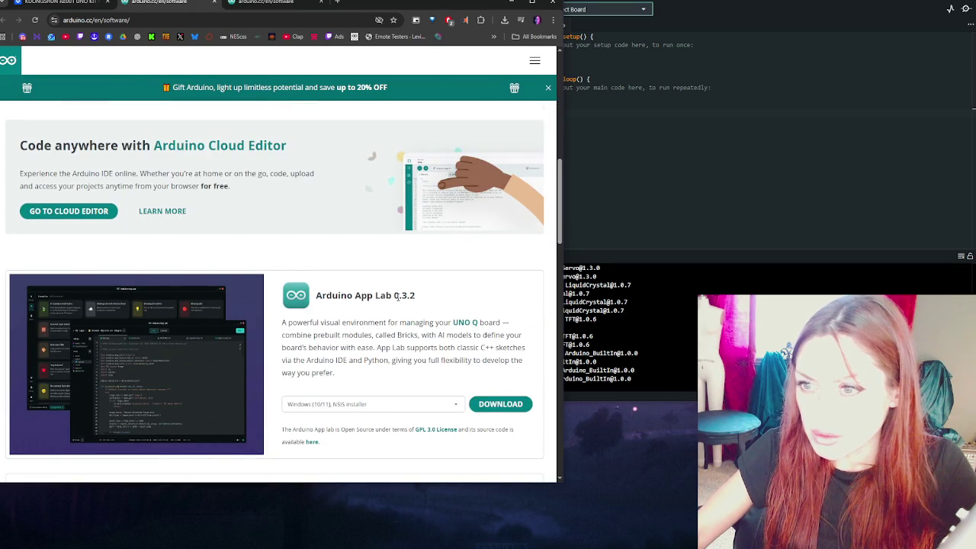
scroll(398, 297, down, 6)
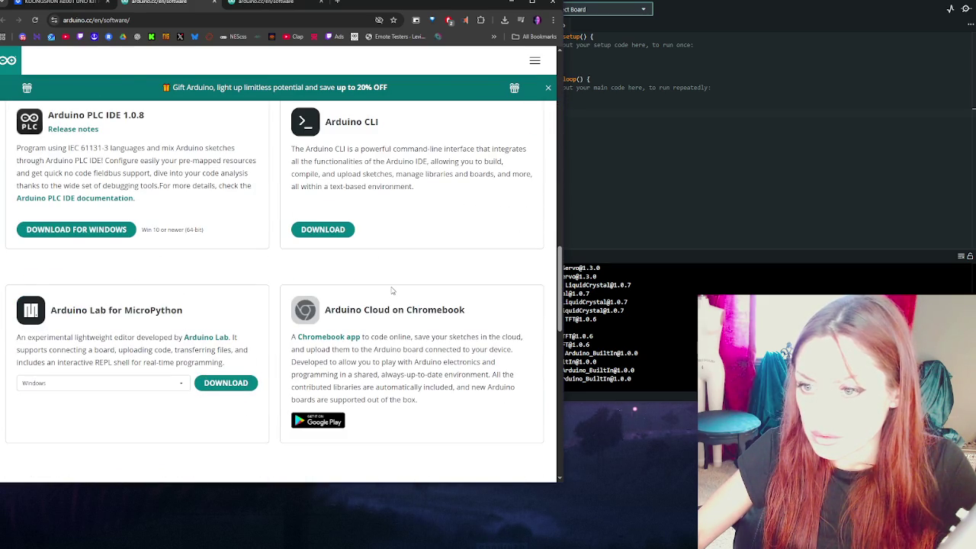
scroll(392, 290, down, 8)
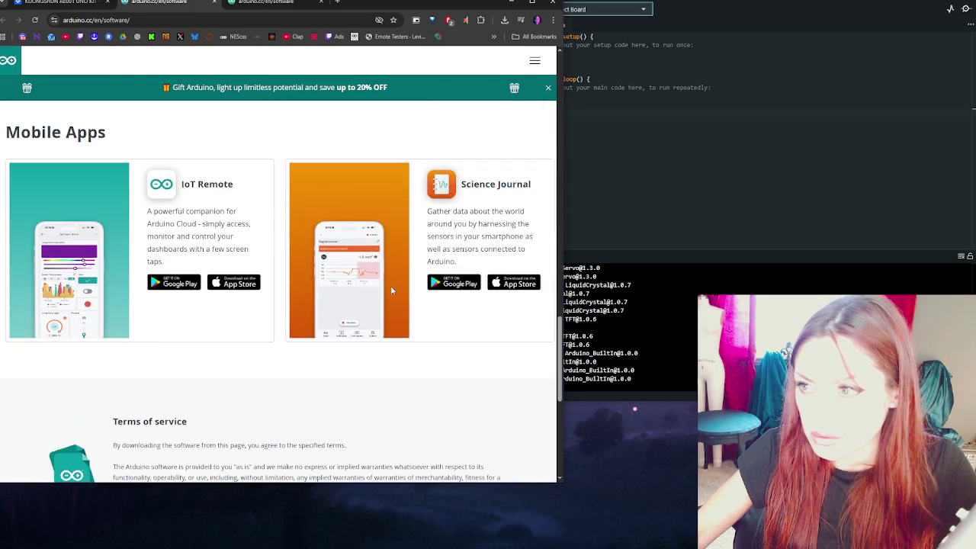
scroll(392, 290, down, 3)
scroll(392, 290, up, 5)
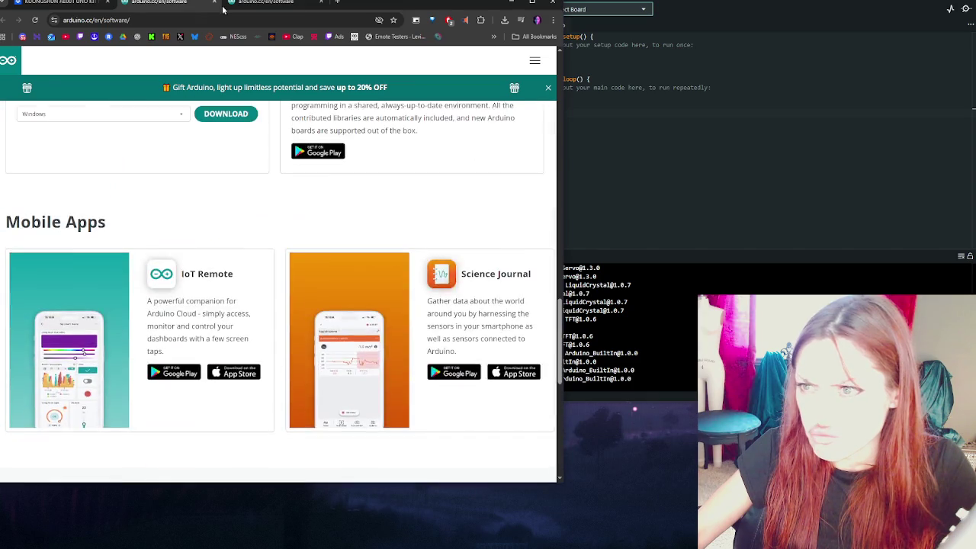
click(241, 11)
click(157, 3)
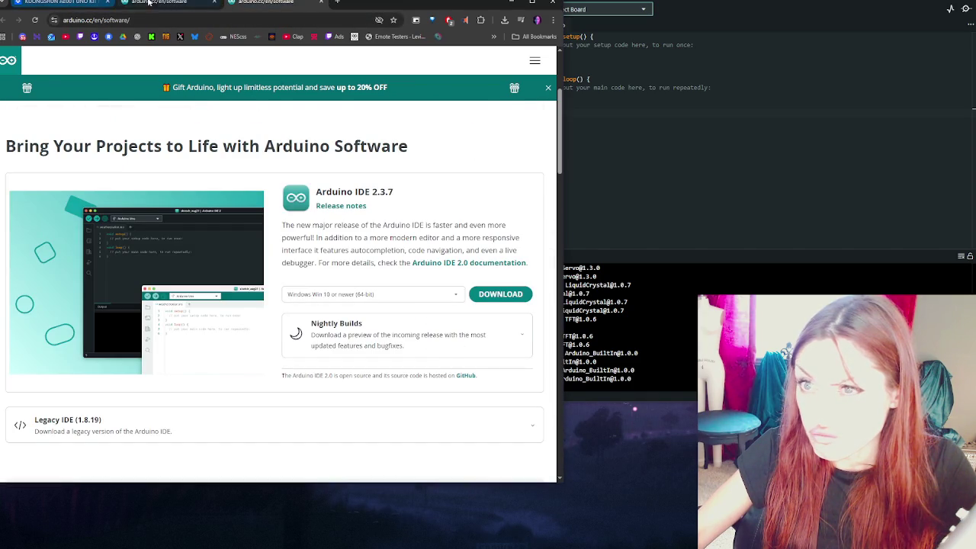
scroll(252, 118, up, 10)
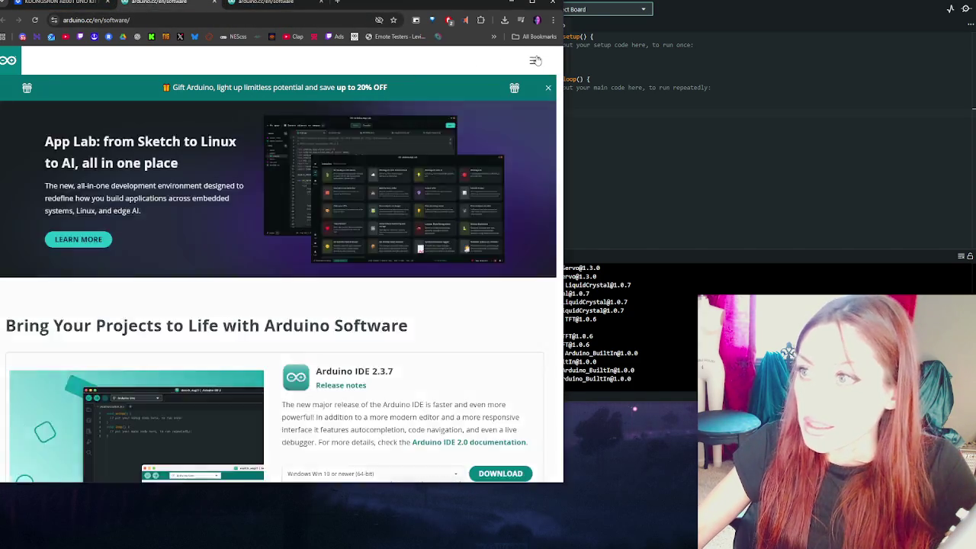
Step: Go to the Arduino home page through the site menu and show the Products list
click(535, 61)
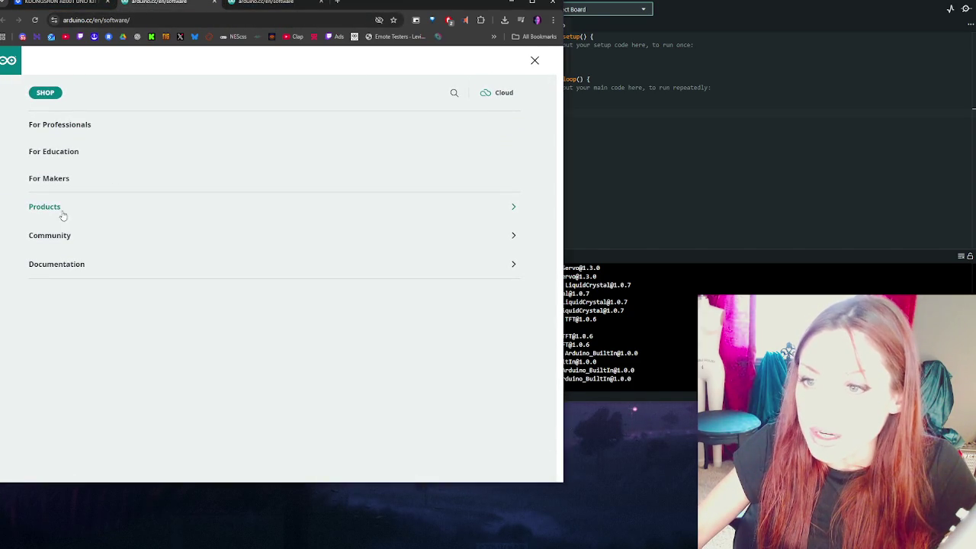
click(9, 60)
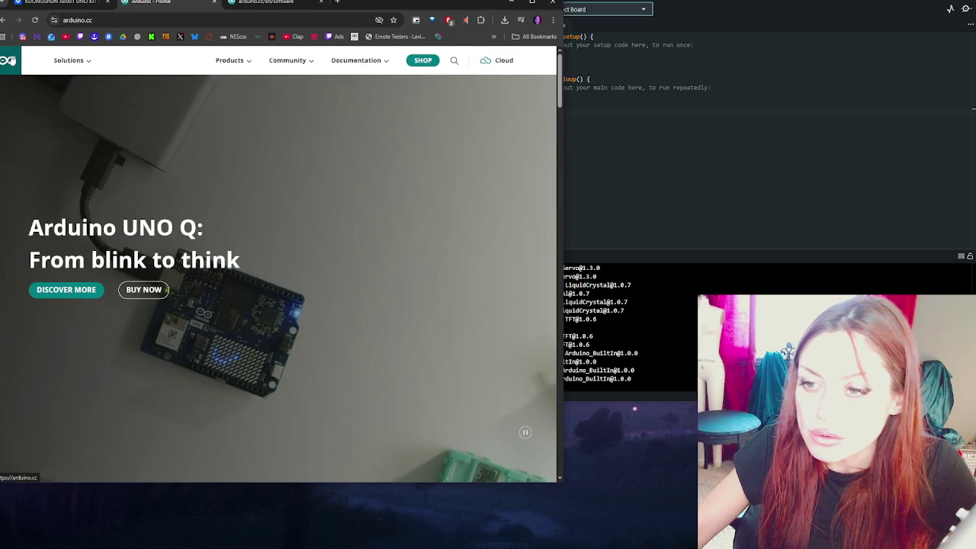
click(241, 61)
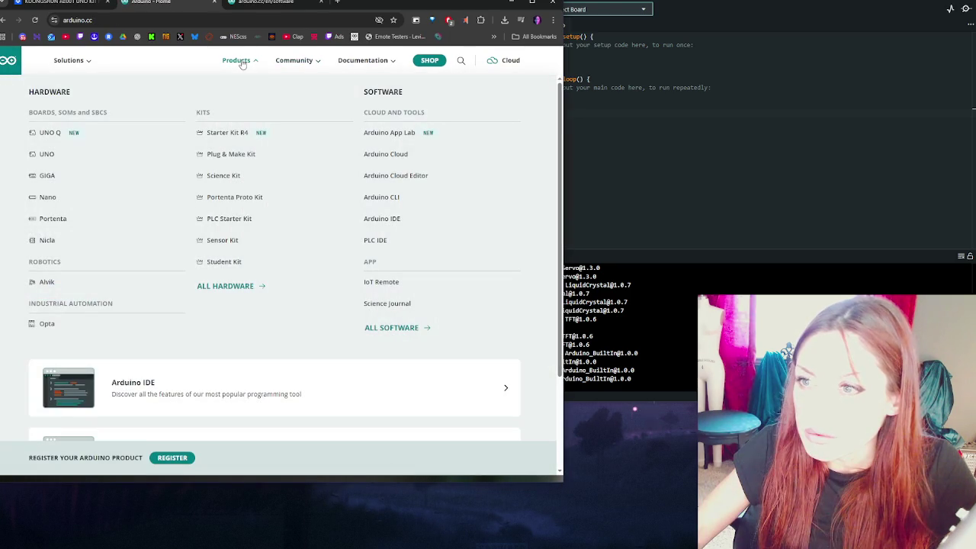